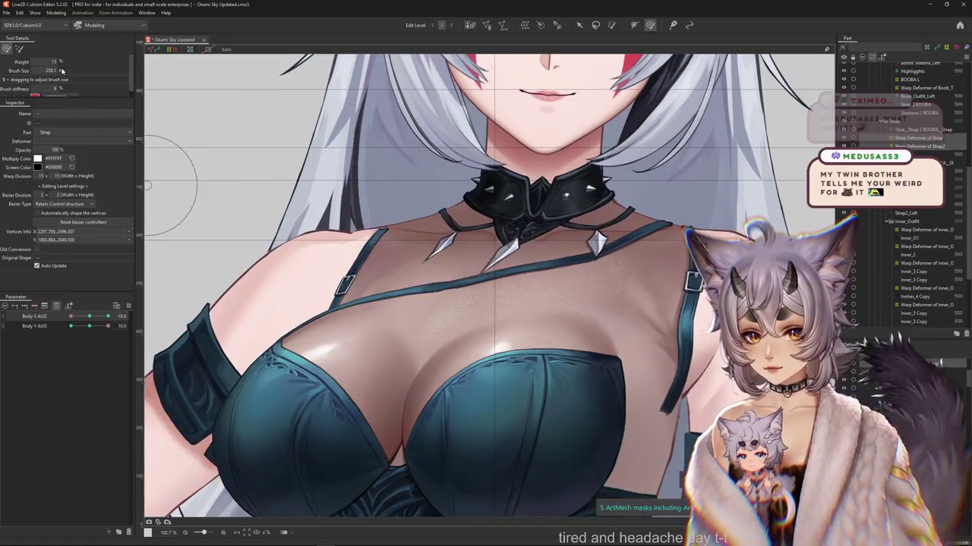
Switch to the deform brush and shrink its area of influence over the chest.
left_click(19, 49)
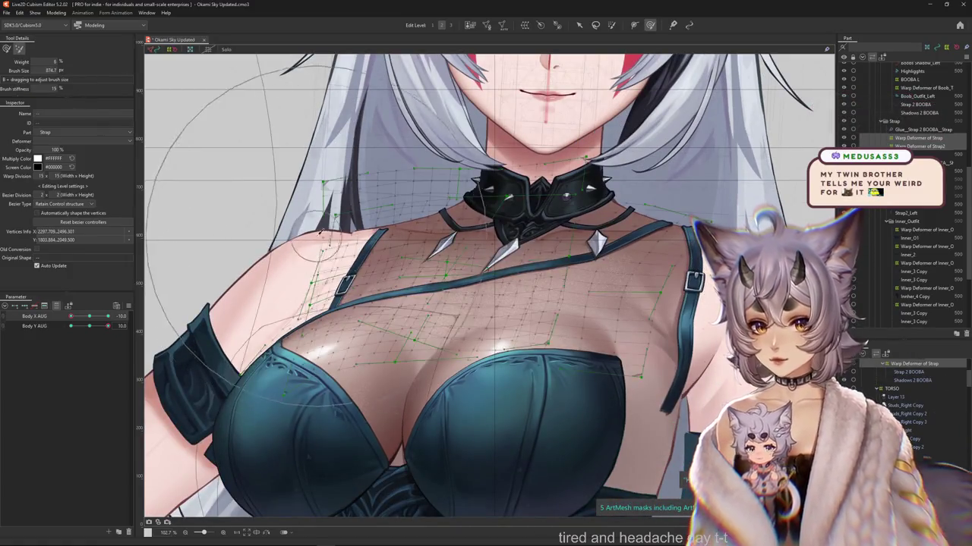
left_click_drag(282, 206, 418, 244)
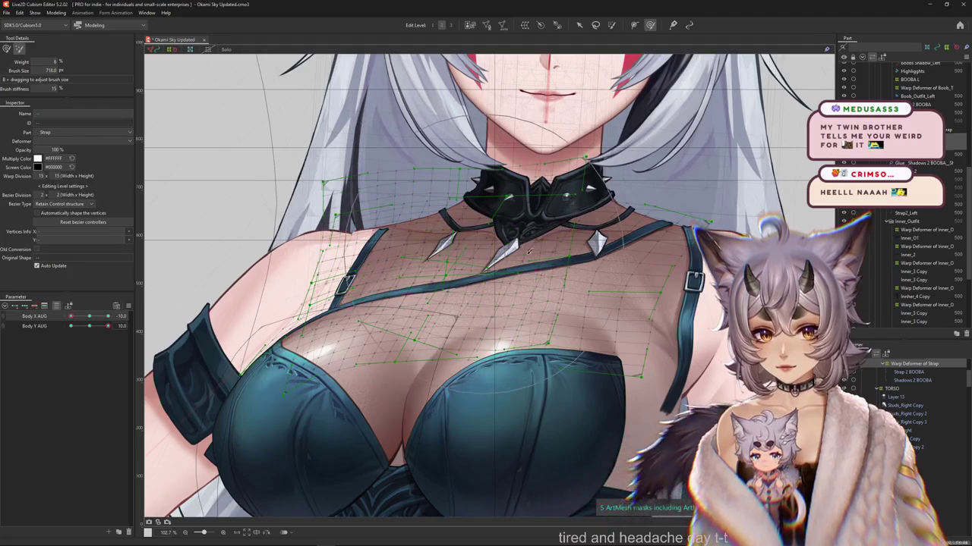
left_click_drag(430, 305, 360, 322)
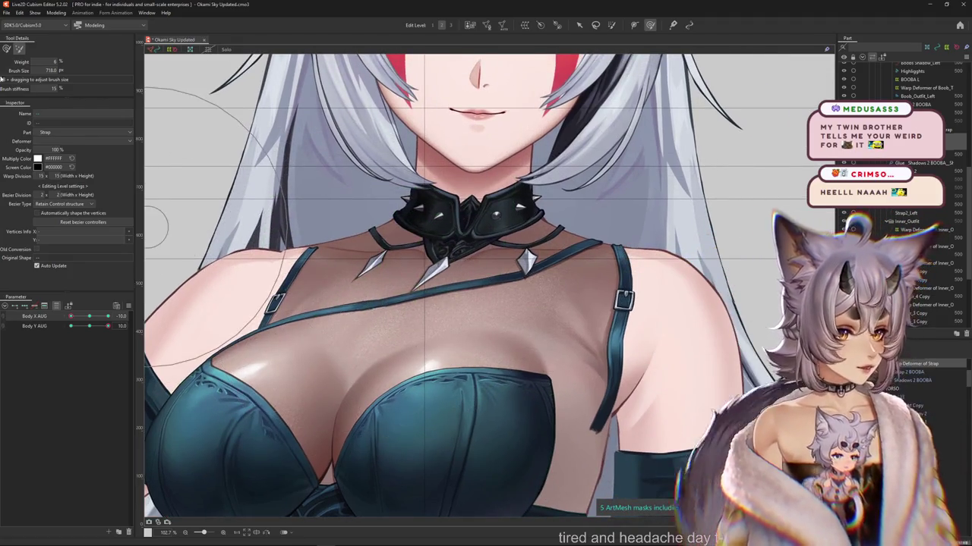
left_click_drag(170, 338, 162, 331)
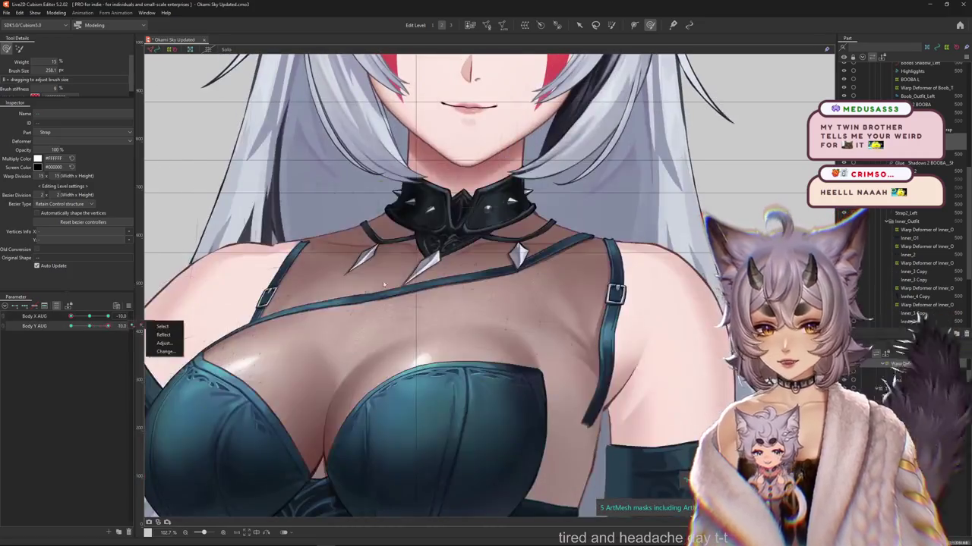
Select Warp Deformer of Strap and Strap2 and sculpt their grids around the chest.
left_click(459, 331)
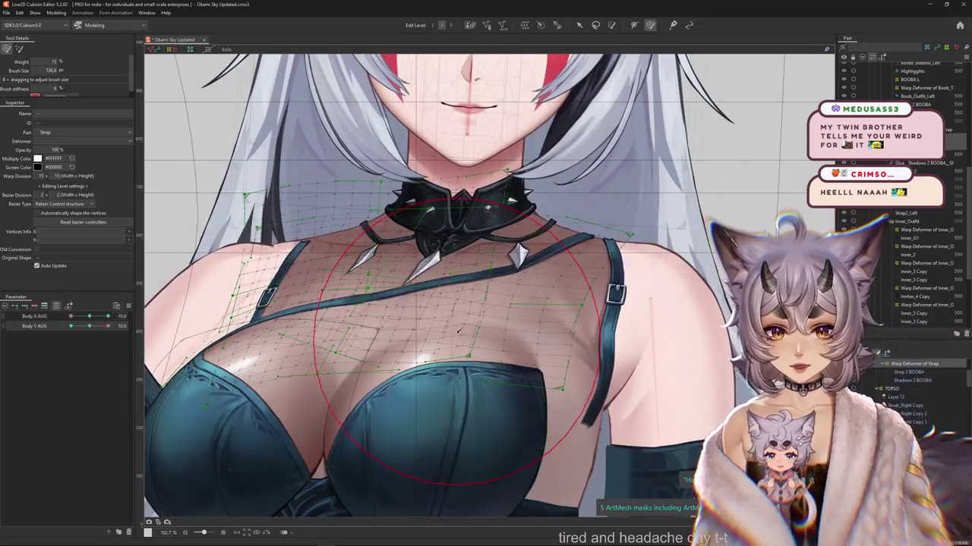
left_click(435, 253)
left_click_drag(315, 281, 269, 281)
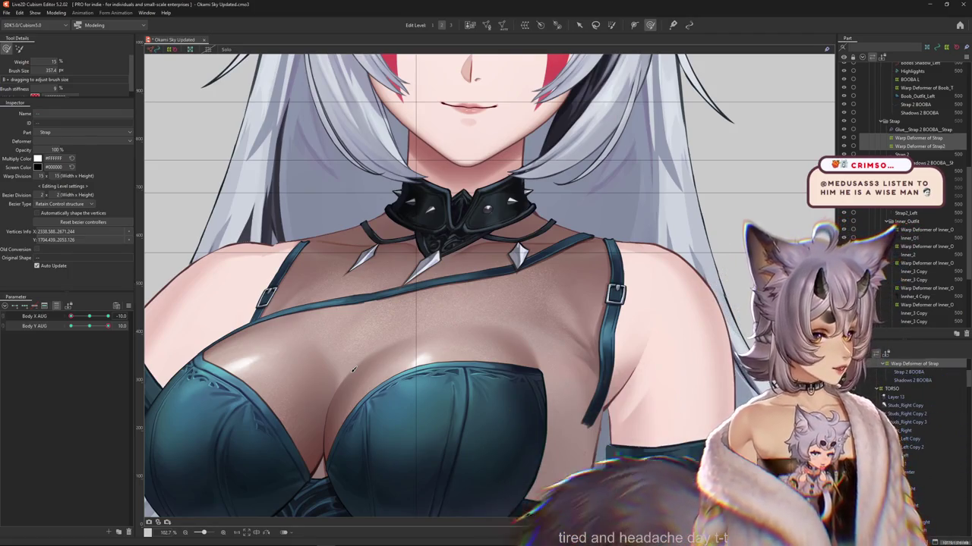
left_click_drag(393, 118, 415, 258)
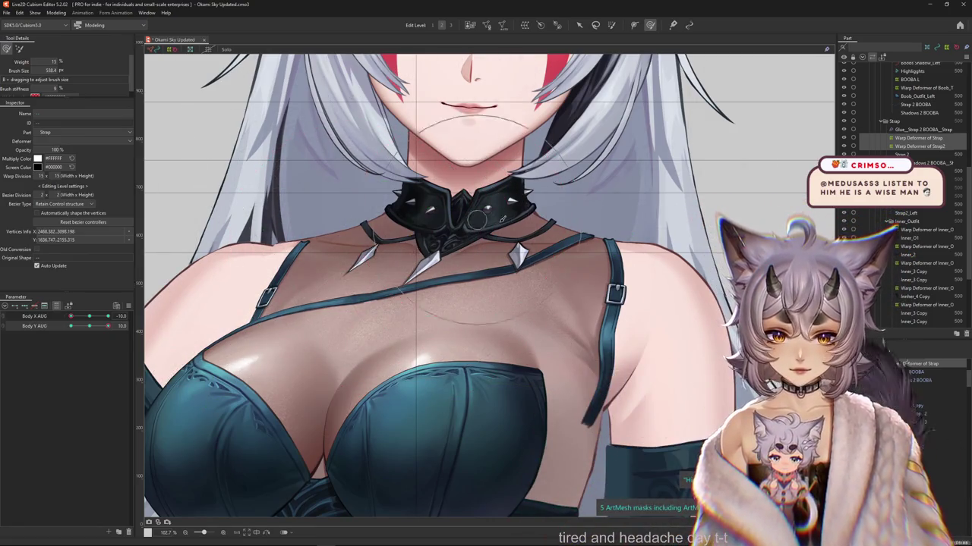
left_click_drag(501, 219, 481, 261)
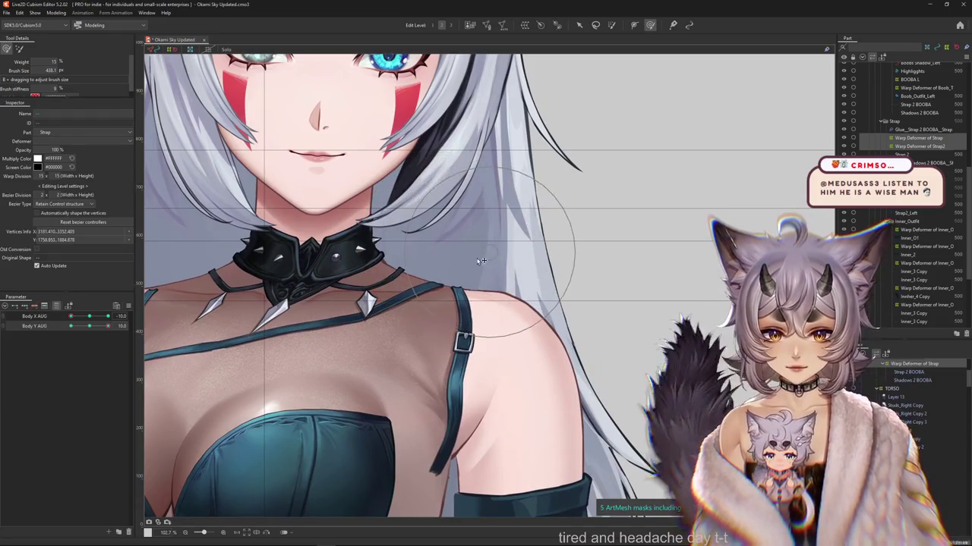
Enlarge the deform brush and push the strap warp mesh to follow the body.
scroll(481, 261, "down", 5)
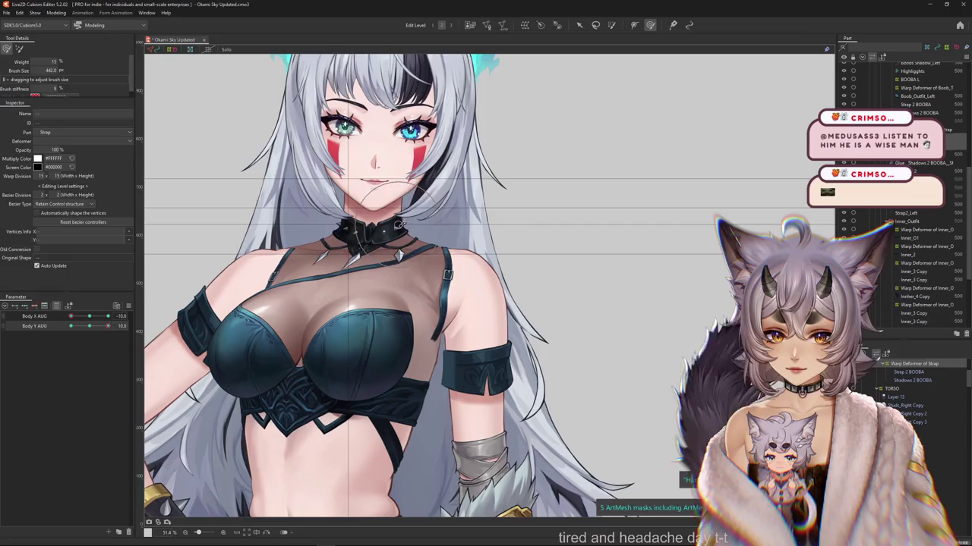
mouse_move(318, 251)
left_mouse_down()
mouse_move(362, 280)
mouse_move(171, 251)
left_mouse_up()
left_click(341, 258)
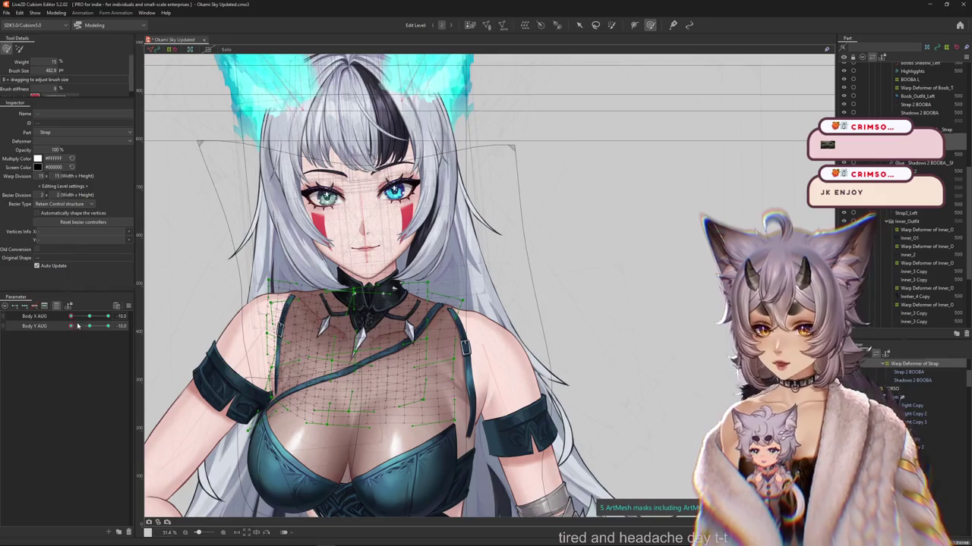
left_click_drag(77, 326, 89, 326)
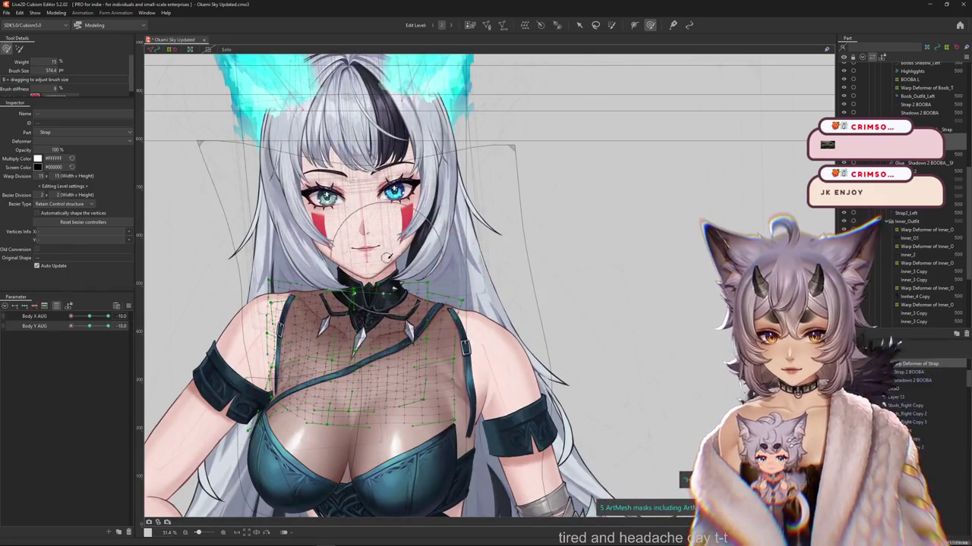
mouse_move(387, 258)
left_mouse_down()
mouse_move(393, 358)
mouse_move(332, 350)
mouse_move(410, 325)
left_mouse_up()
left_click_drag(475, 292, 463, 288)
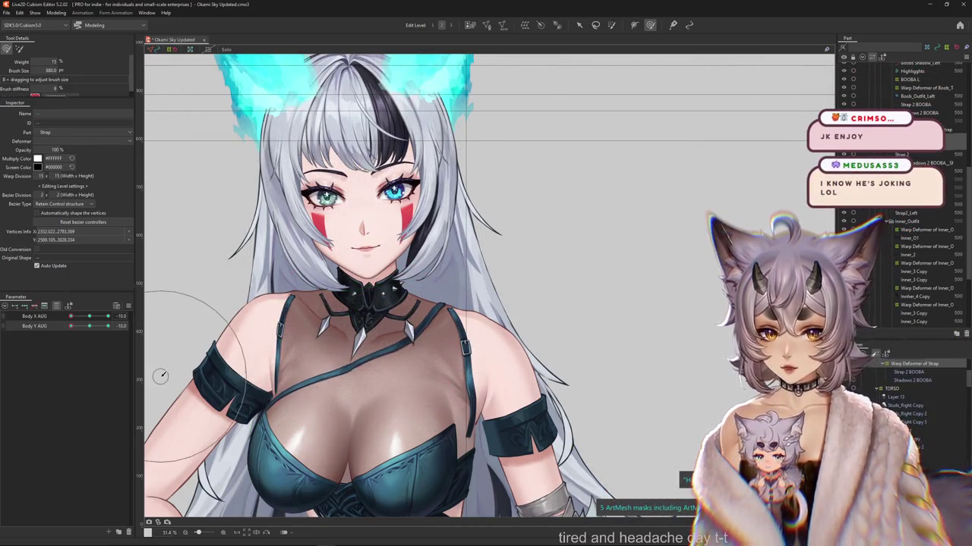
Set Body X AUG to 0 and Body Y AUG to -10, nudging the strap mesh onto the chest.
left_click(89, 318)
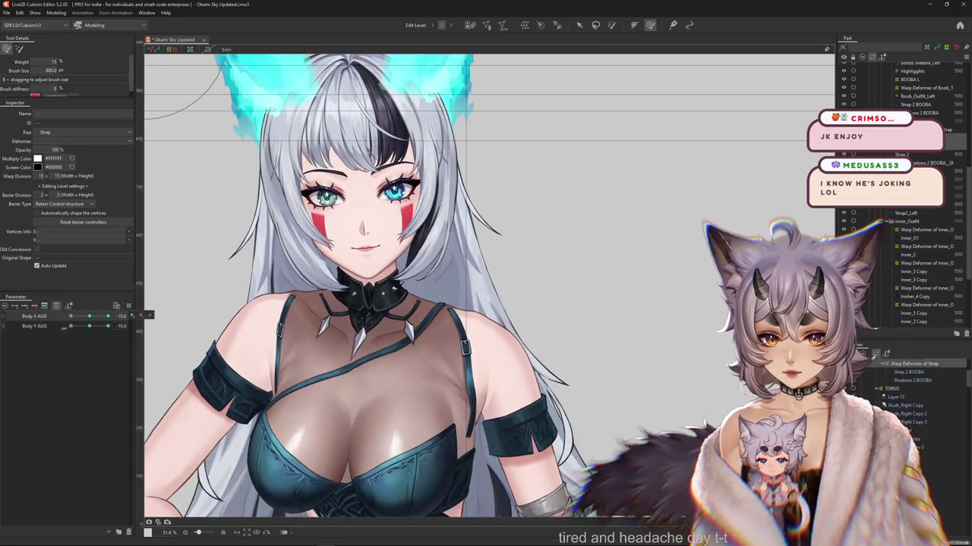
left_click(89, 327)
left_click(86, 326)
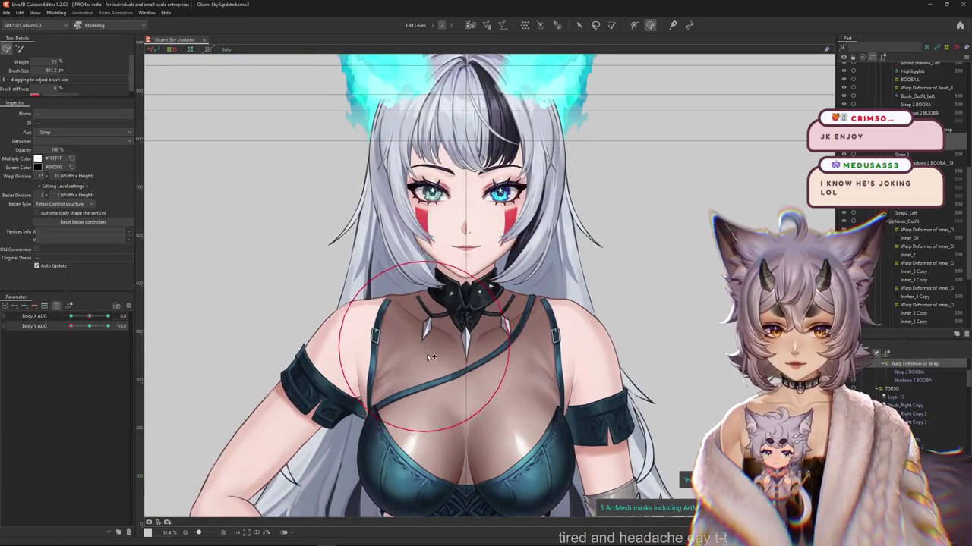
left_click_drag(427, 353, 400, 352)
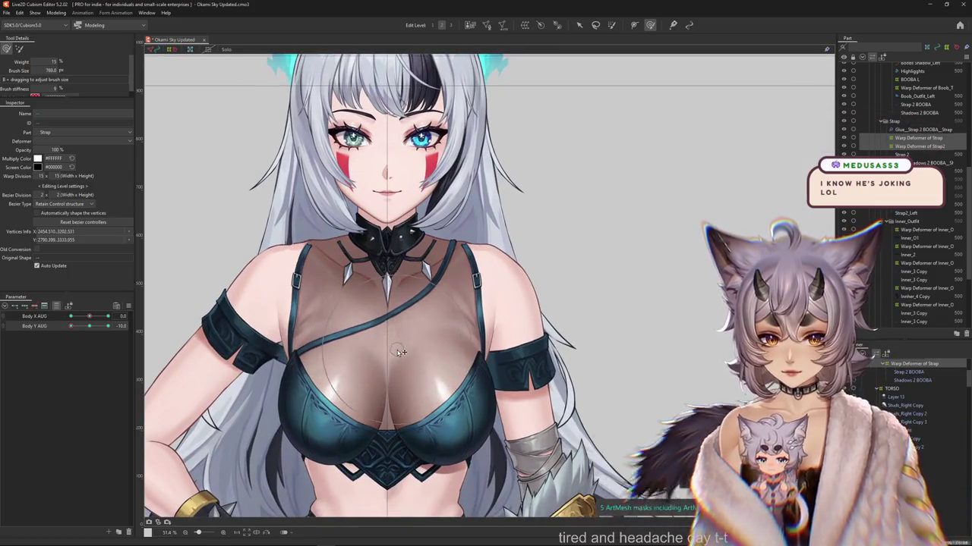
left_click_drag(443, 251, 448, 262)
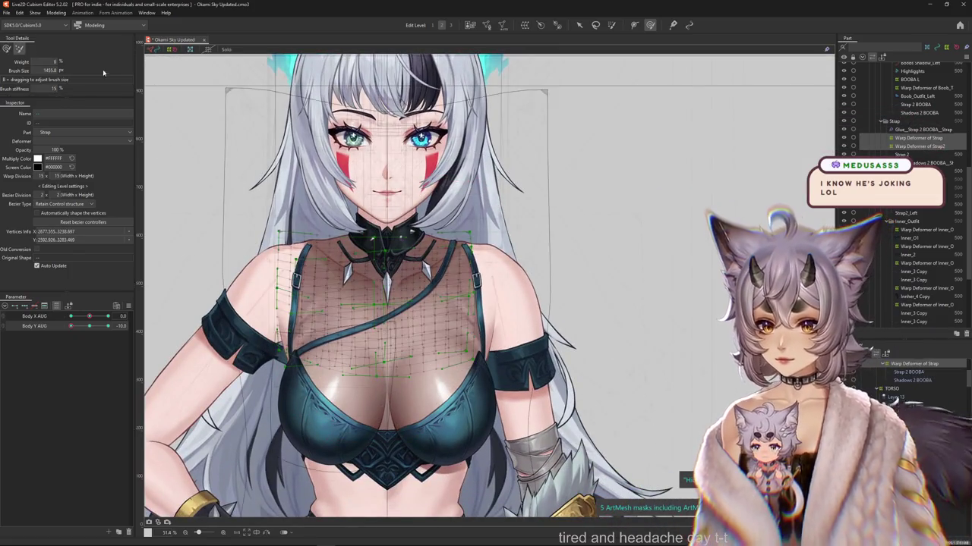
Soften the brush strength and reshape the strap mesh across the chest.
left_click(19, 47)
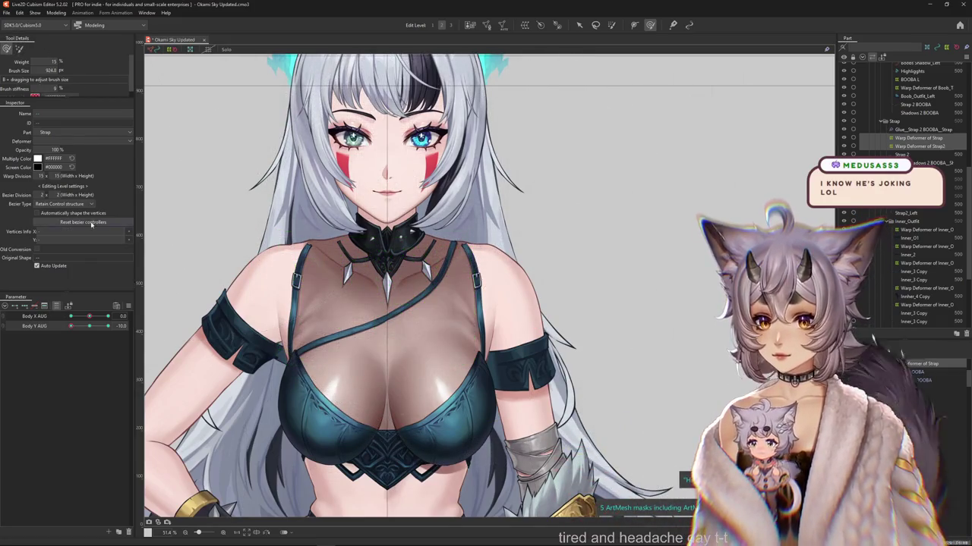
scroll(349, 303, "down", 5)
scroll(349, 304, "up", 5)
mouse_move(350, 315)
left_mouse_down()
mouse_move(413, 320)
mouse_move(393, 342)
left_mouse_up()
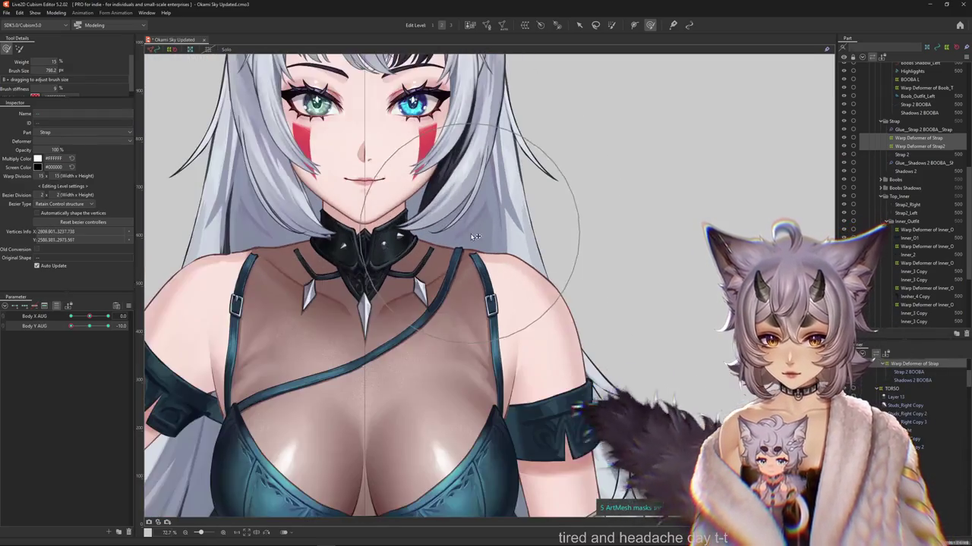
scroll(448, 224, "down", 2)
At Body Y AUG -10, sculpt the strap mesh and preview it across the Body Y range.
left_click_drag(93, 330, 56, 338)
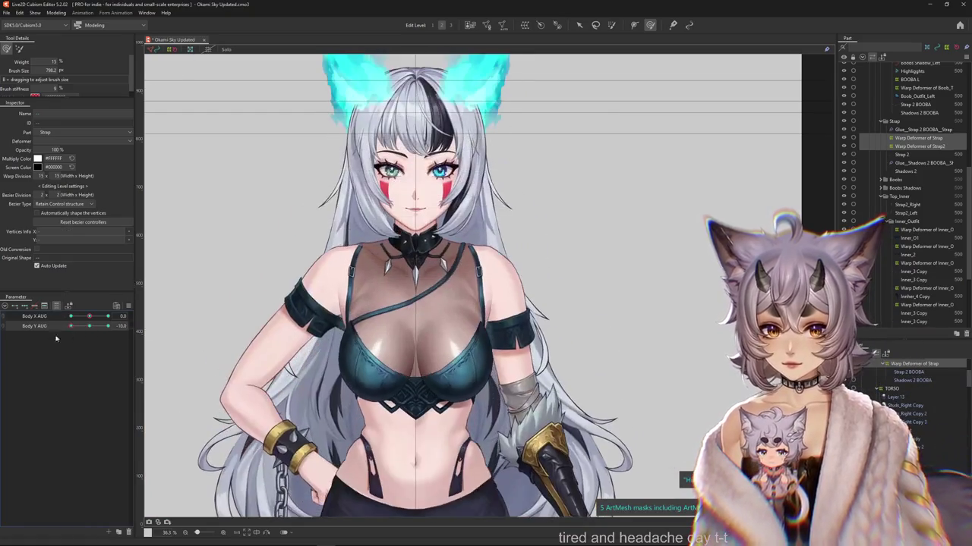
left_click_drag(461, 279, 446, 288)
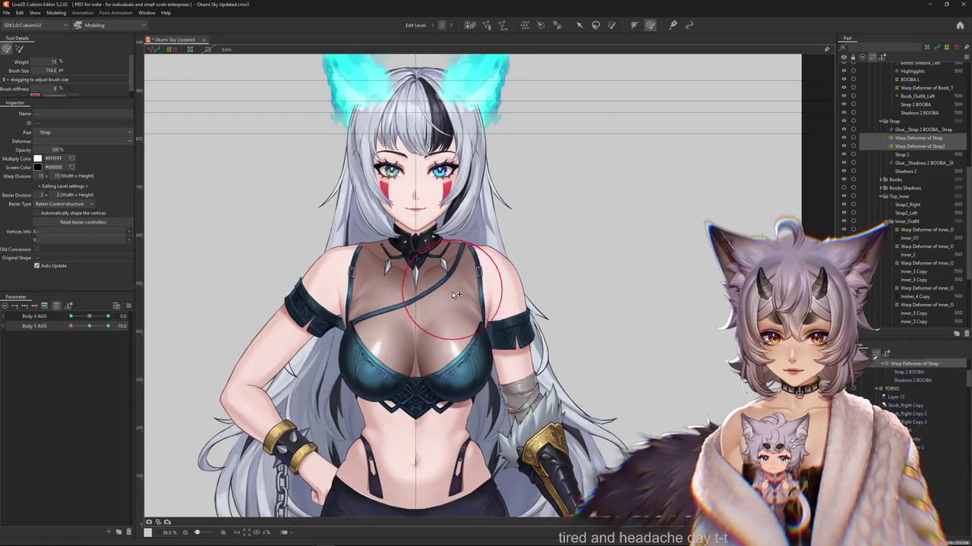
mouse_move(89, 326)
left_mouse_down()
mouse_move(272, 238)
mouse_move(45, 331)
left_mouse_up()
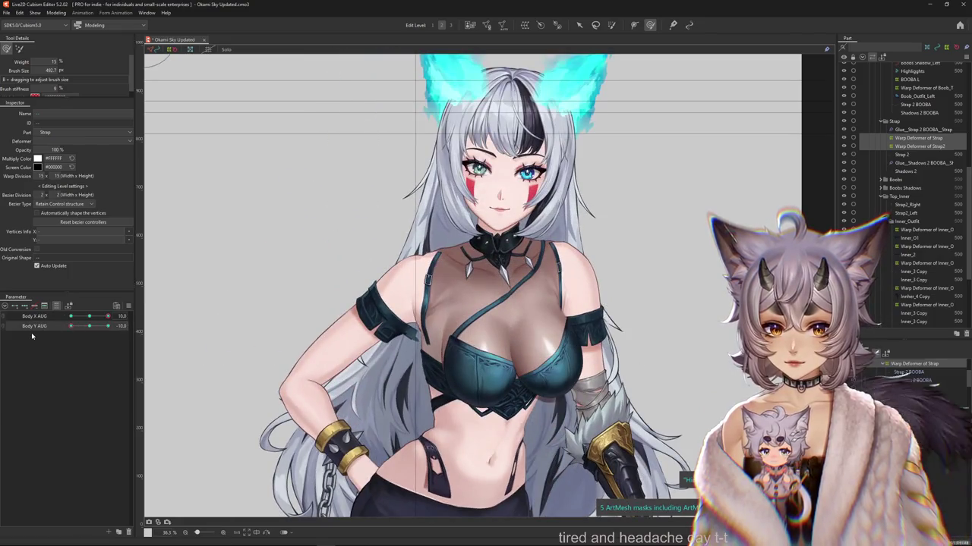
scroll(408, 326, "up", 3)
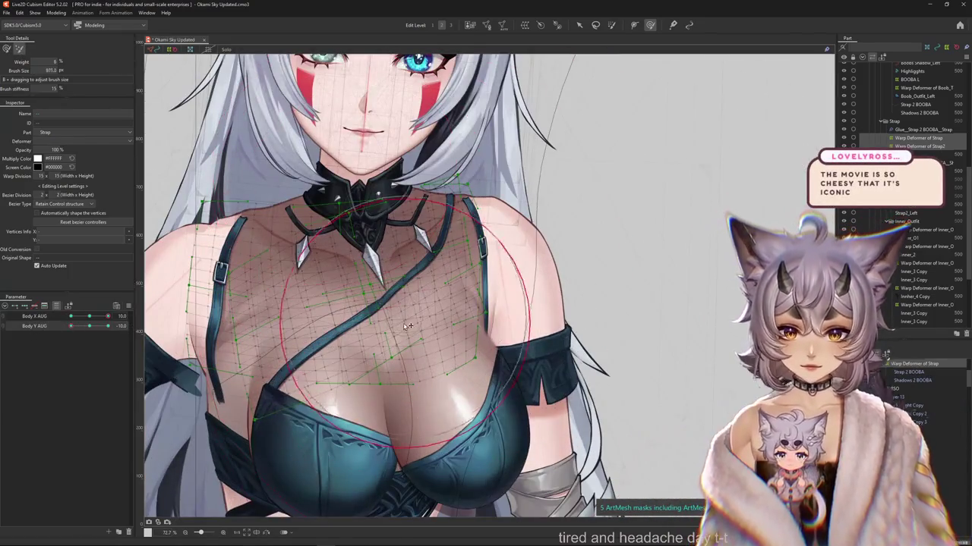
Restore the stronger brush settings and reshape the strap warp mesh over the chest.
left_click_drag(407, 326, 418, 328)
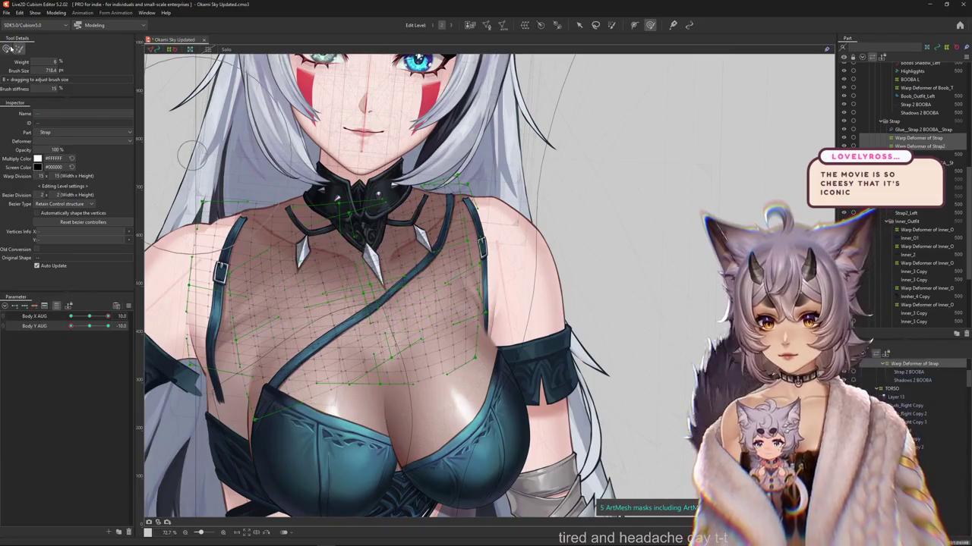
left_click(11, 48)
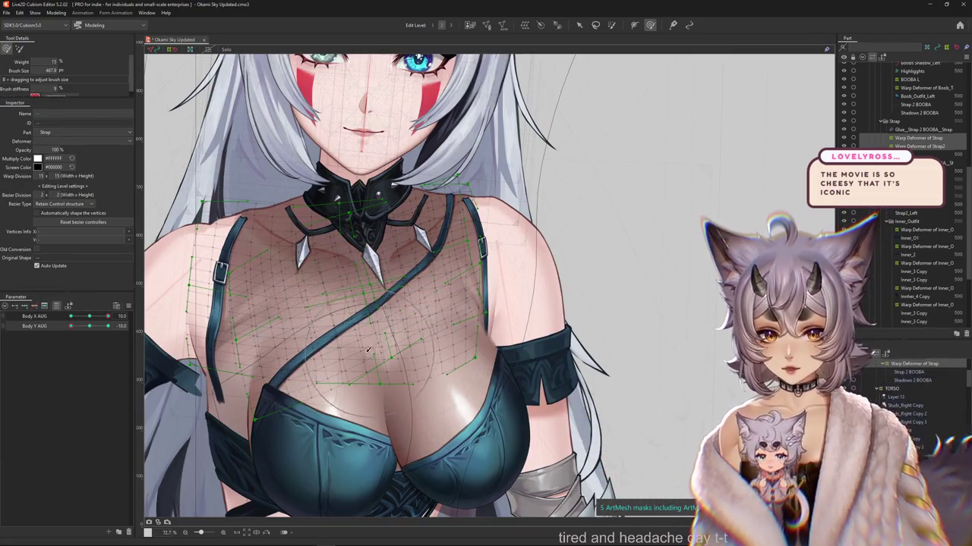
left_click_drag(344, 384, 396, 404)
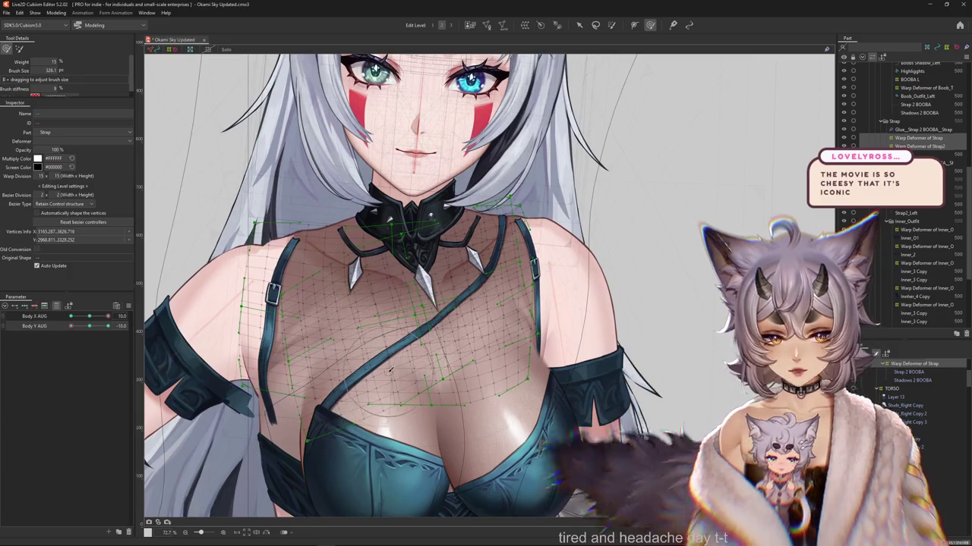
left_click_drag(314, 336, 296, 323)
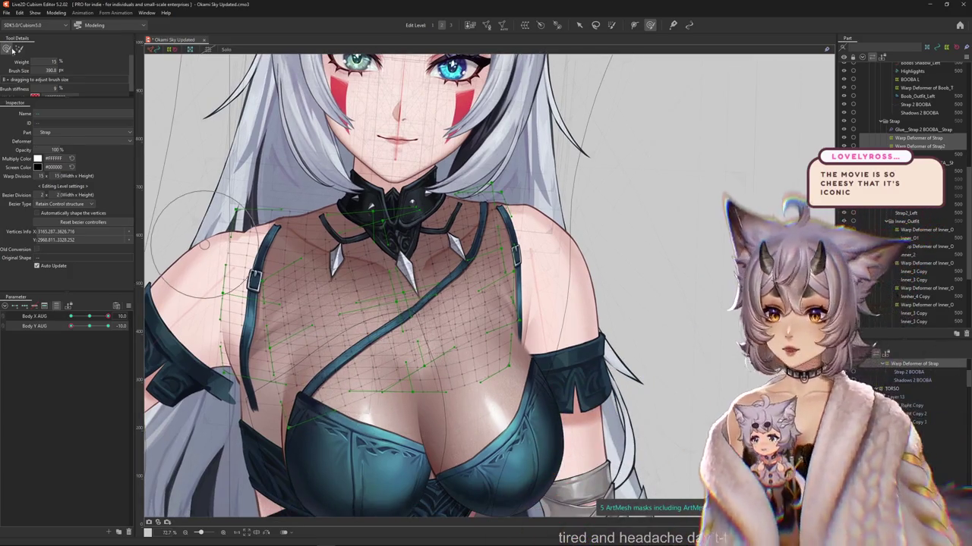
left_click_drag(390, 282, 456, 304)
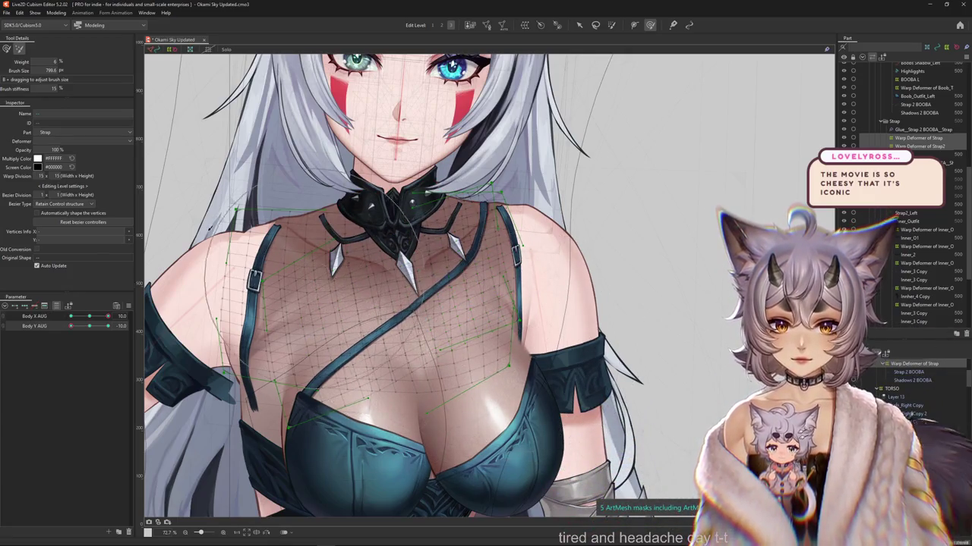
left_click(470, 188)
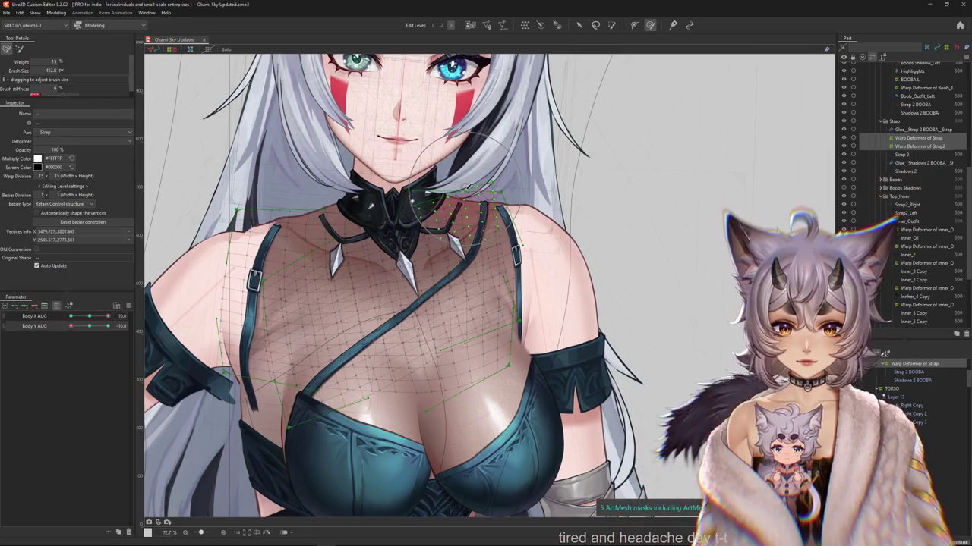
Change the editable mesh control points and shrink the warp brush over the chest.
left_click(441, 25)
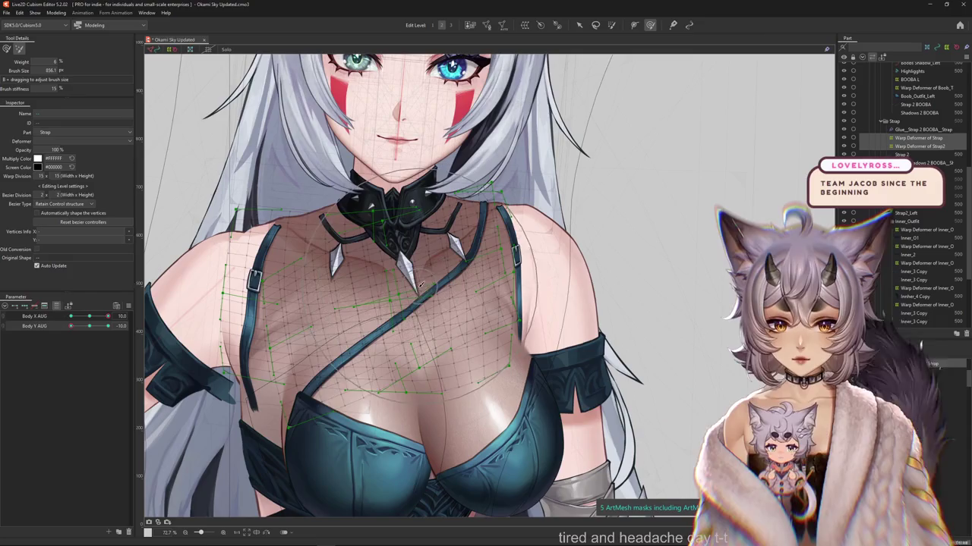
left_click_drag(359, 292, 317, 317)
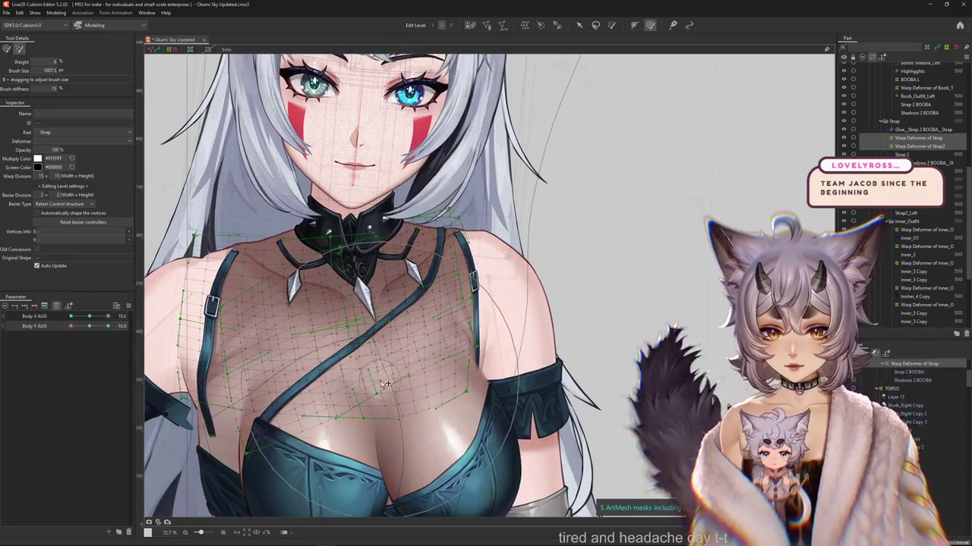
scroll(347, 227, "up", 3)
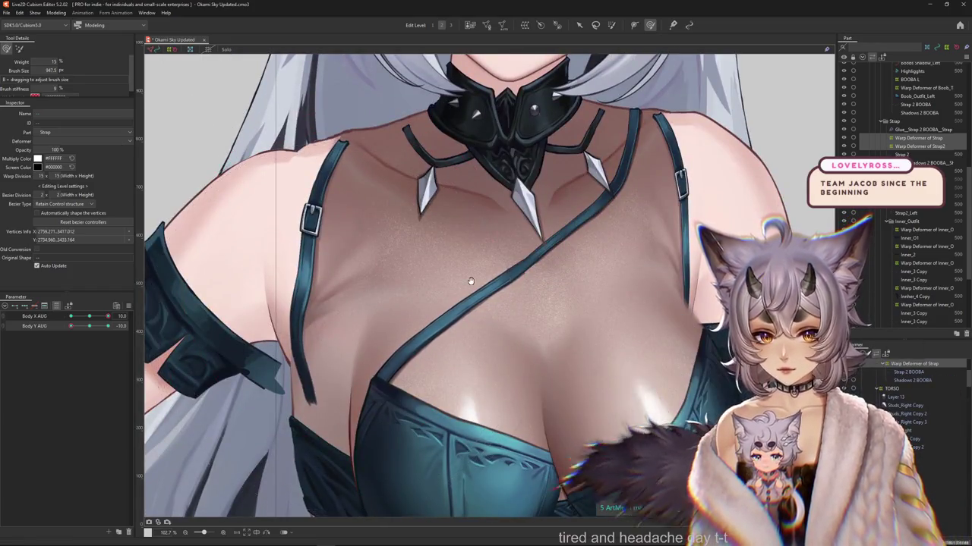
left_click_drag(470, 278, 325, 400)
mouse_move(482, 436)
left_mouse_down()
mouse_move(435, 250)
mouse_move(353, 196)
mouse_move(400, 200)
left_mouse_up()
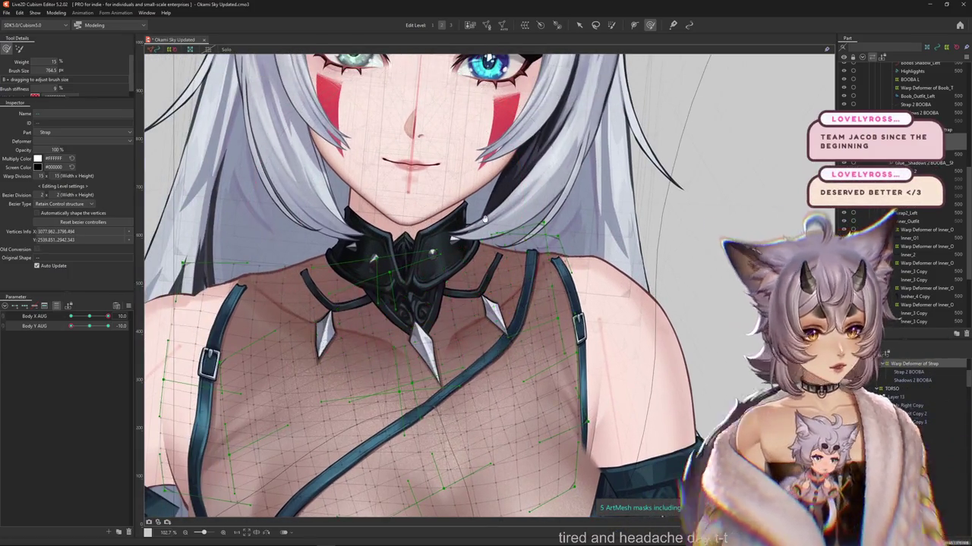
left_click_drag(484, 219, 490, 256)
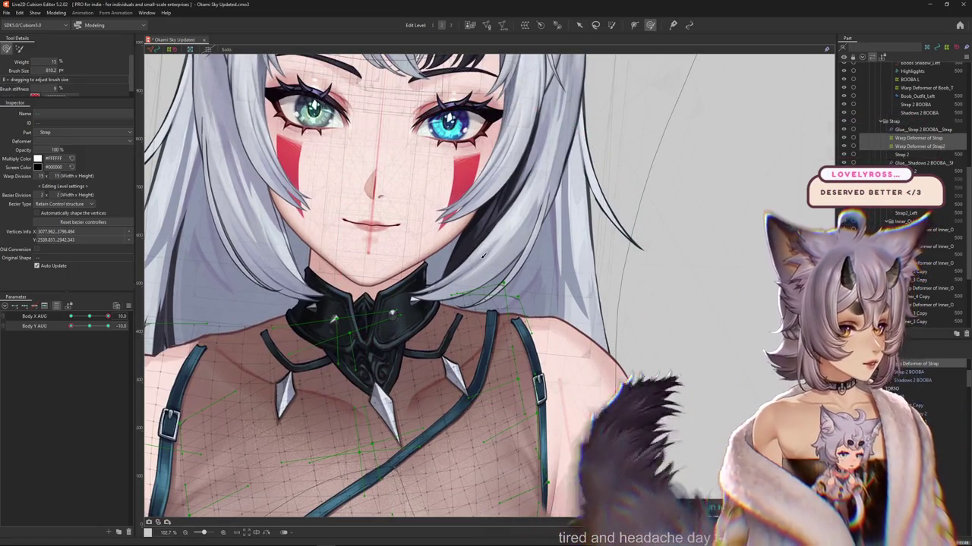
Push the strap mesh to follow the chest in the Body X 10, Body Y -10 pose.
scroll(423, 232, "down", 3)
scroll(423, 231, "down", 2)
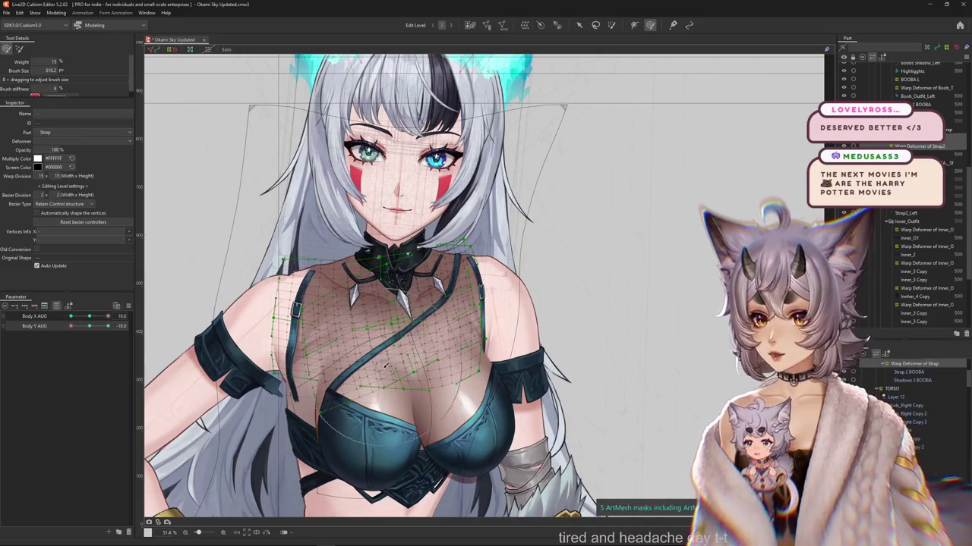
scroll(385, 367, "up", 5)
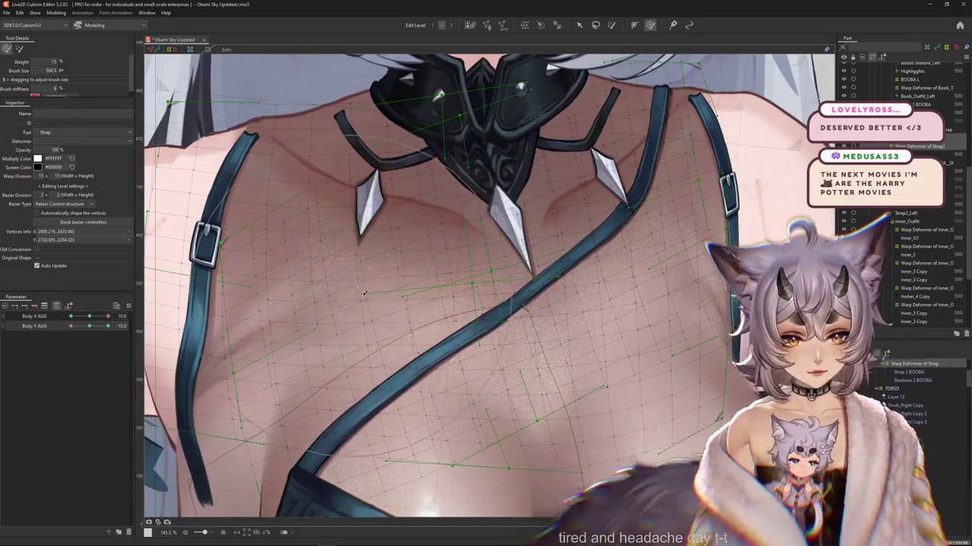
left_click_drag(364, 293, 384, 289)
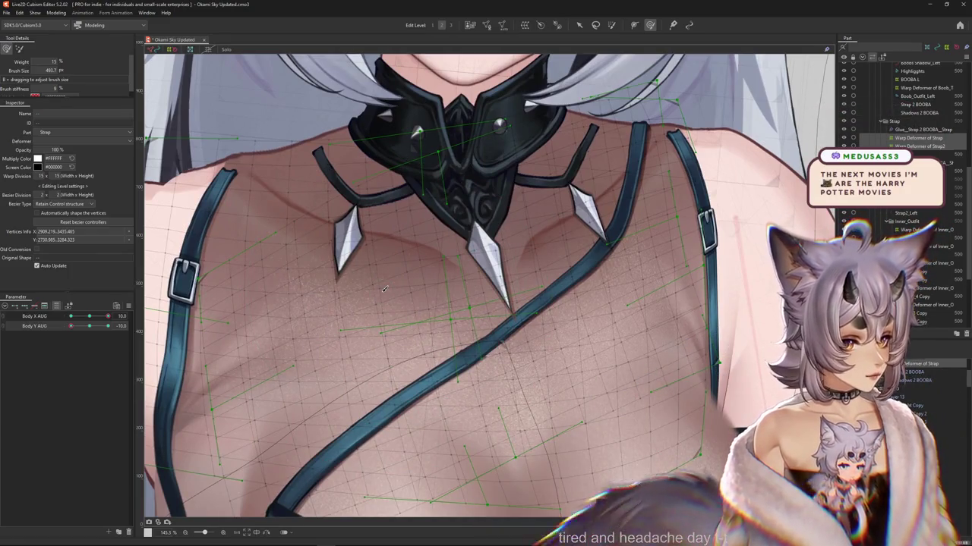
scroll(384, 288, "down", 5)
Turn the body to Body X 10 and select the strap warp deformer.
left_click(89, 317)
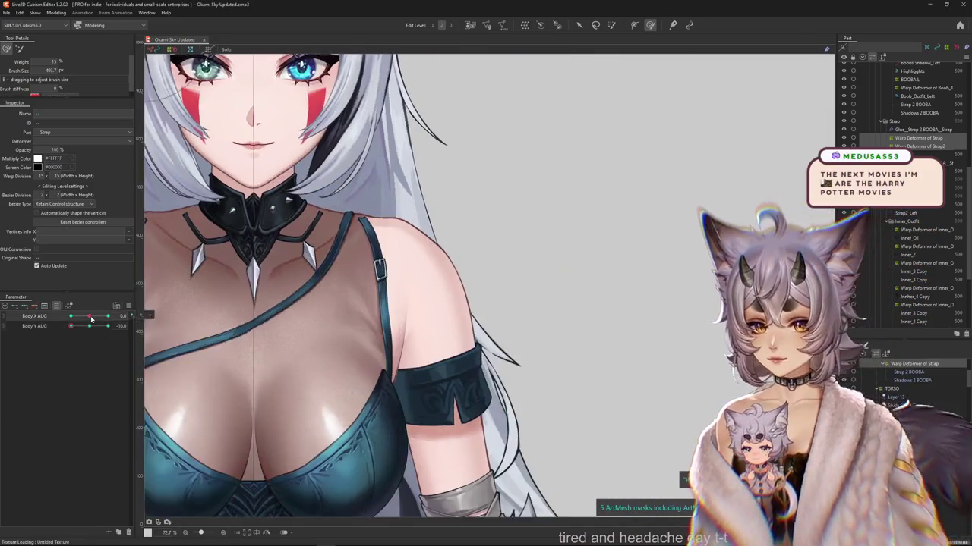
left_click_drag(91, 319, 356, 325)
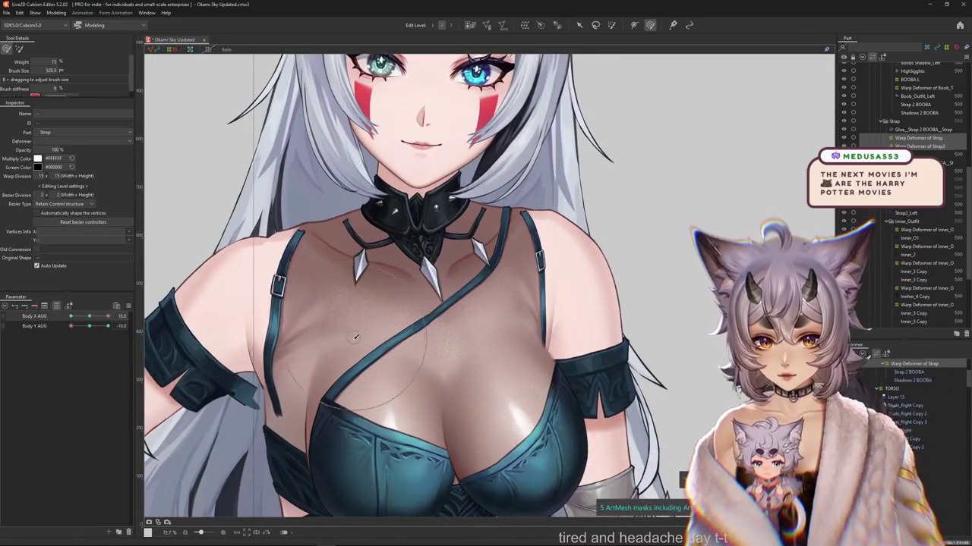
mouse_move(347, 340)
left_mouse_down()
mouse_move(410, 367)
mouse_move(544, 239)
left_mouse_up()
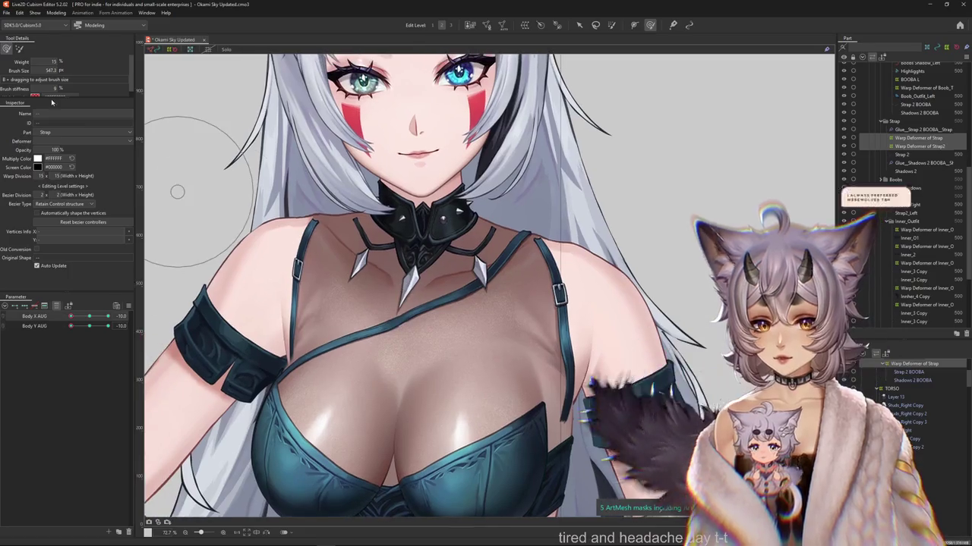
left_click(507, 217)
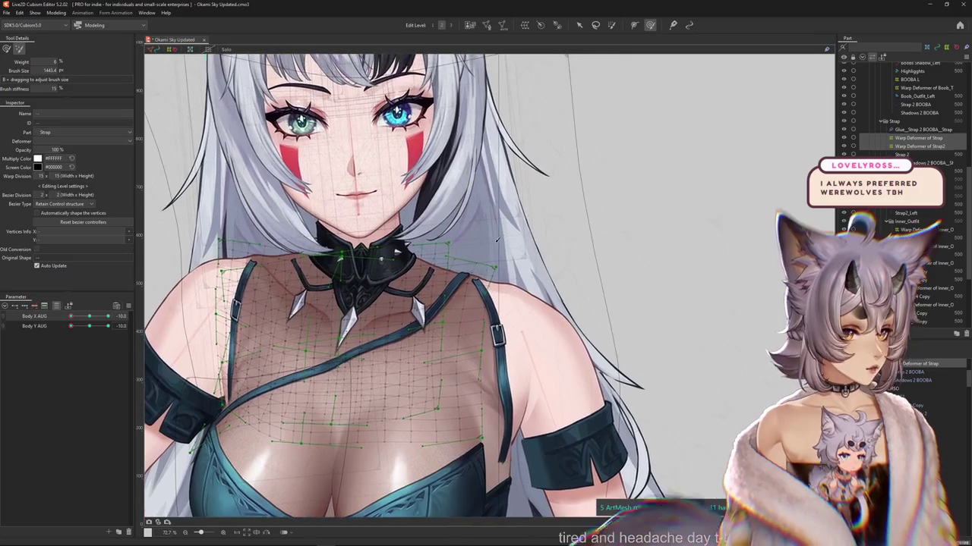
key("Escape")
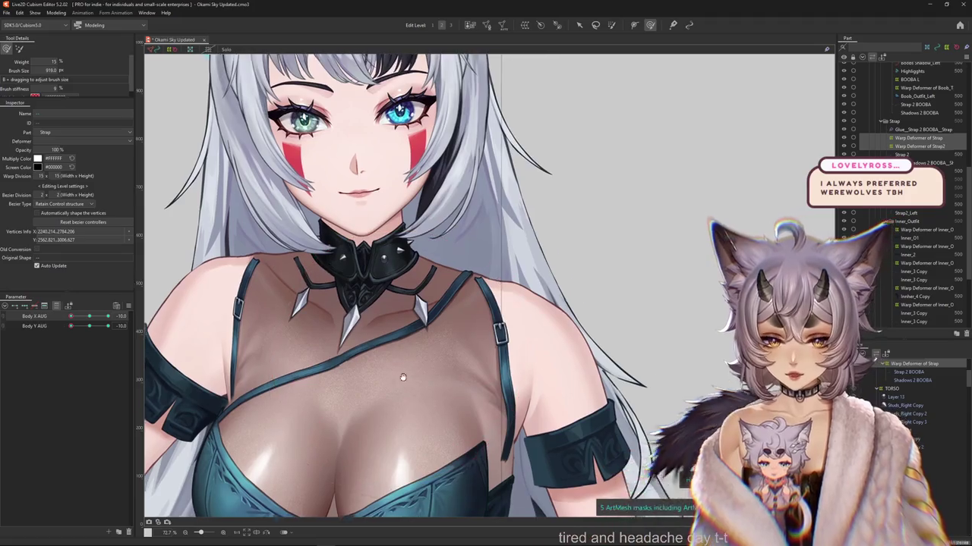
Reselect the strap warp deformer and shrink the warp brush.
mouse_move(272, 332)
left_mouse_down()
mouse_move(324, 287)
mouse_move(430, 322)
left_mouse_up()
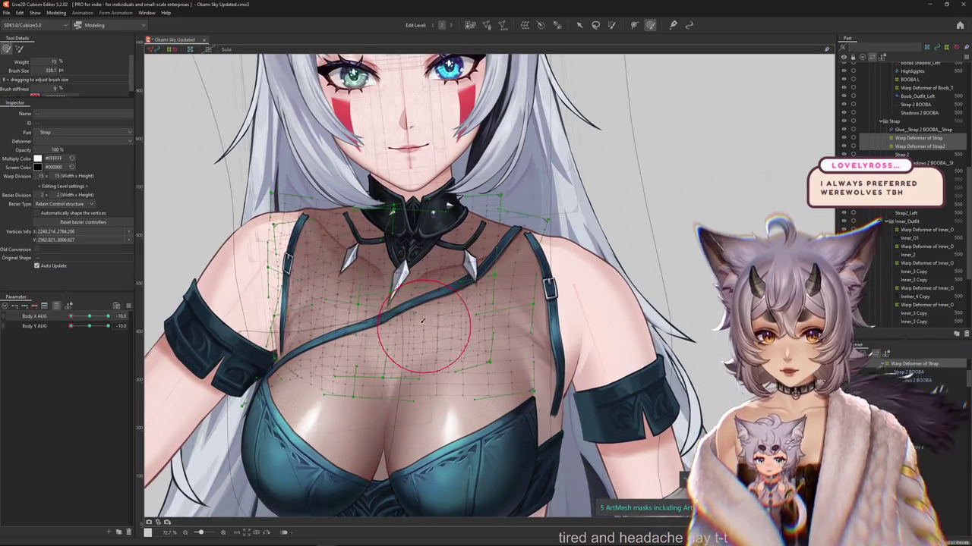
left_click(321, 347)
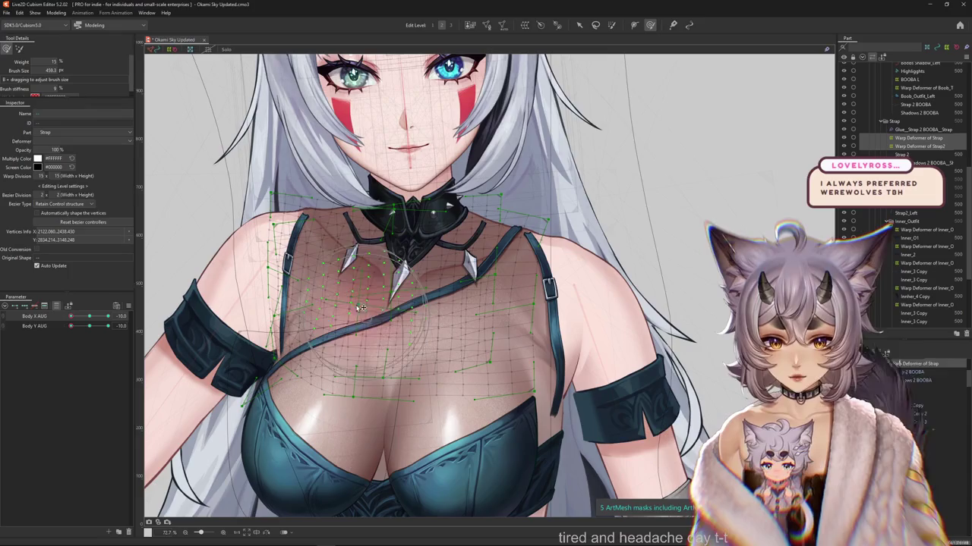
left_click_drag(421, 303, 379, 316)
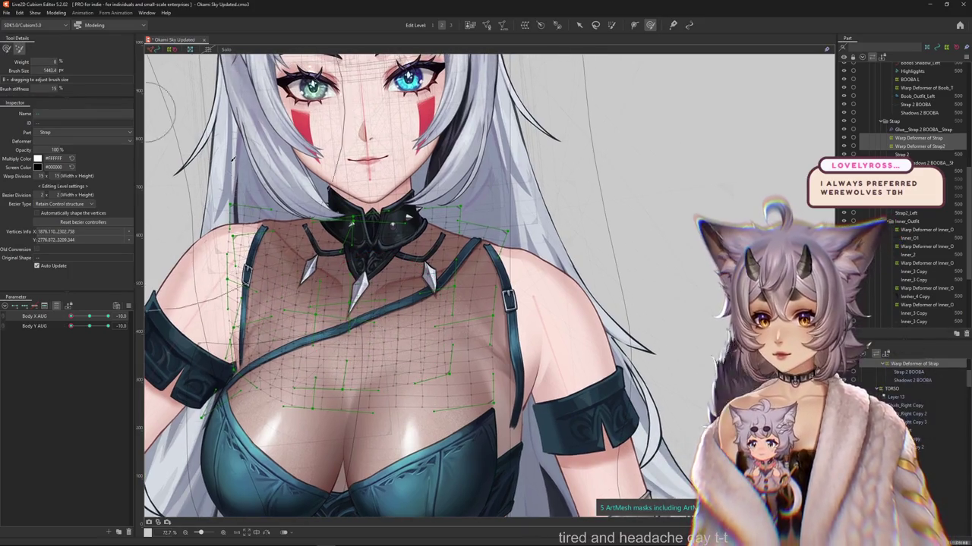
left_click_drag(233, 157, 369, 281)
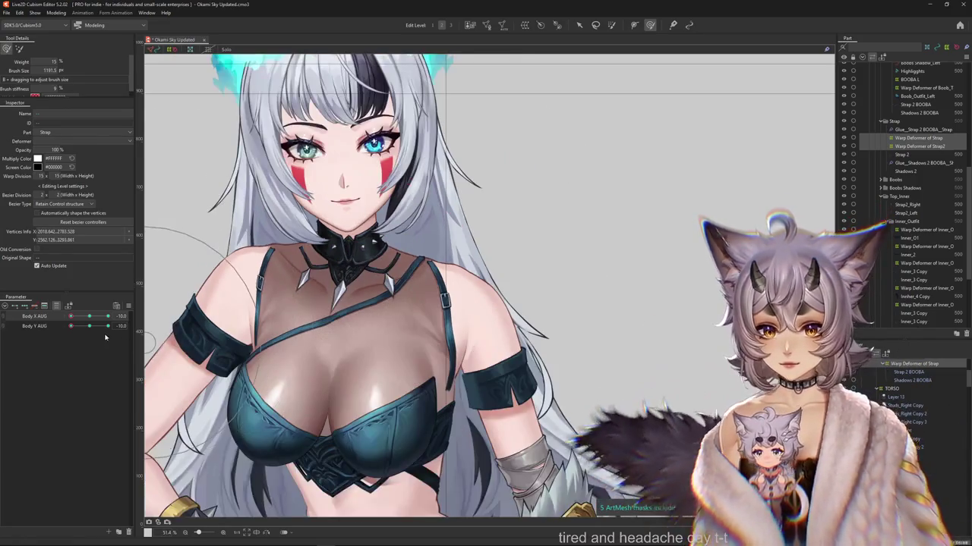
Raise Body Y AUG to 10 and pick strap vertices near the collar.
left_click(91, 326)
scroll(292, 213, "up", 3)
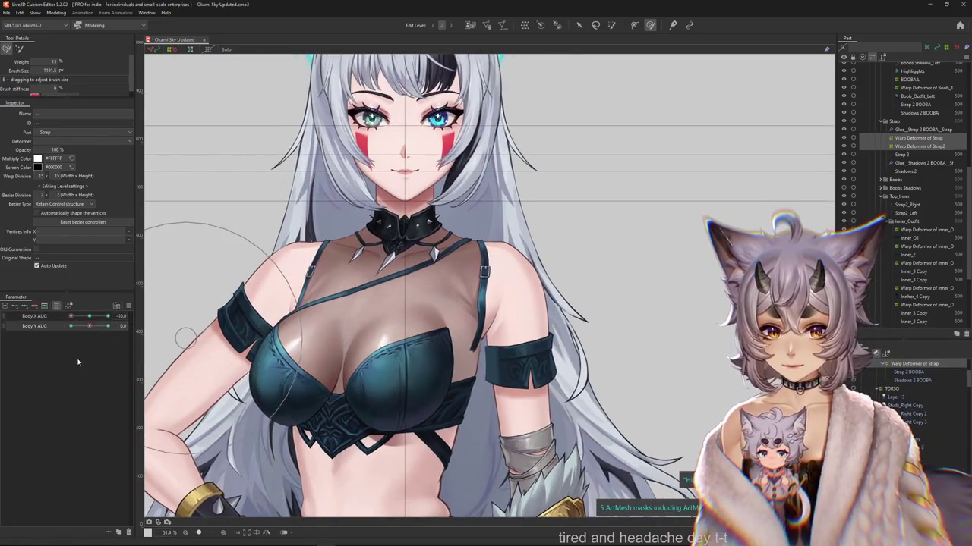
left_click(107, 327)
scroll(364, 228, "up", 2)
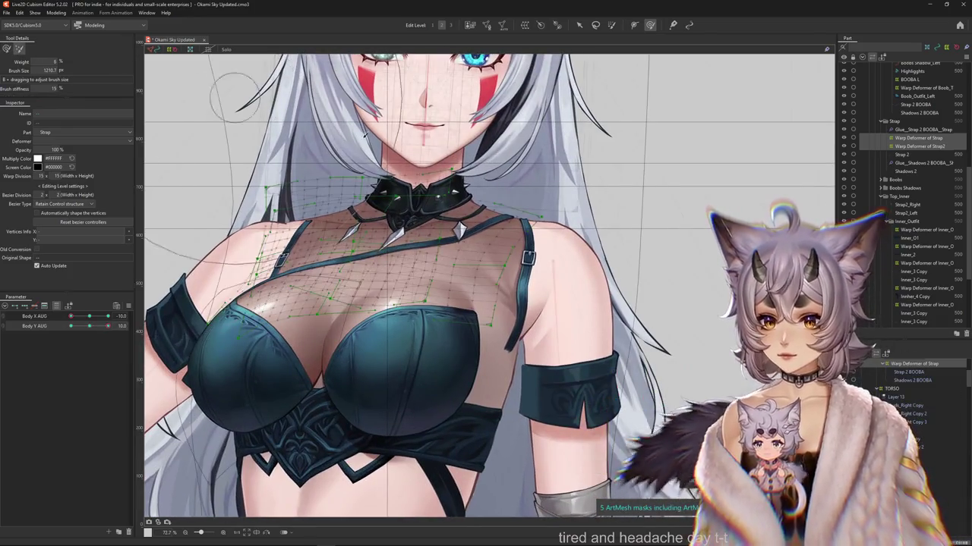
left_click(366, 216)
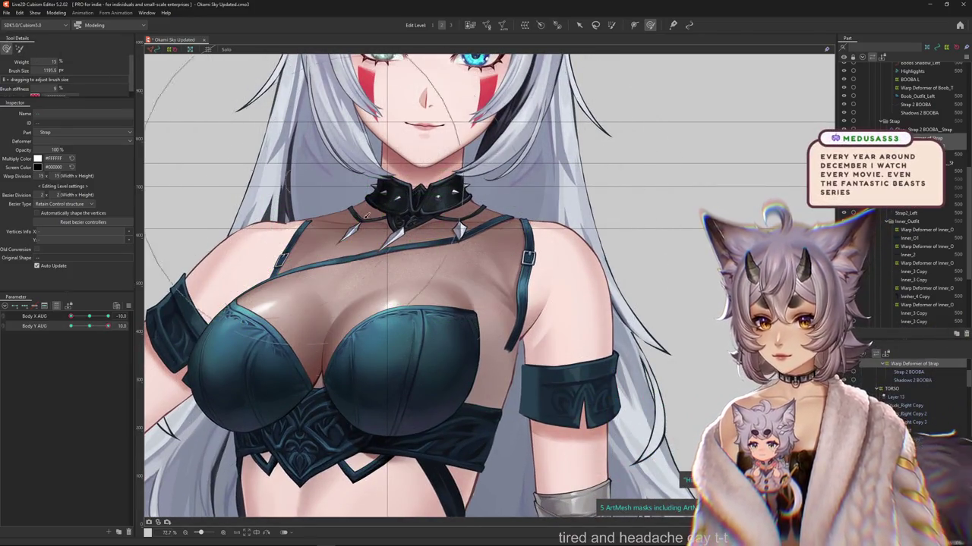
left_click_drag(323, 171, 289, 174)
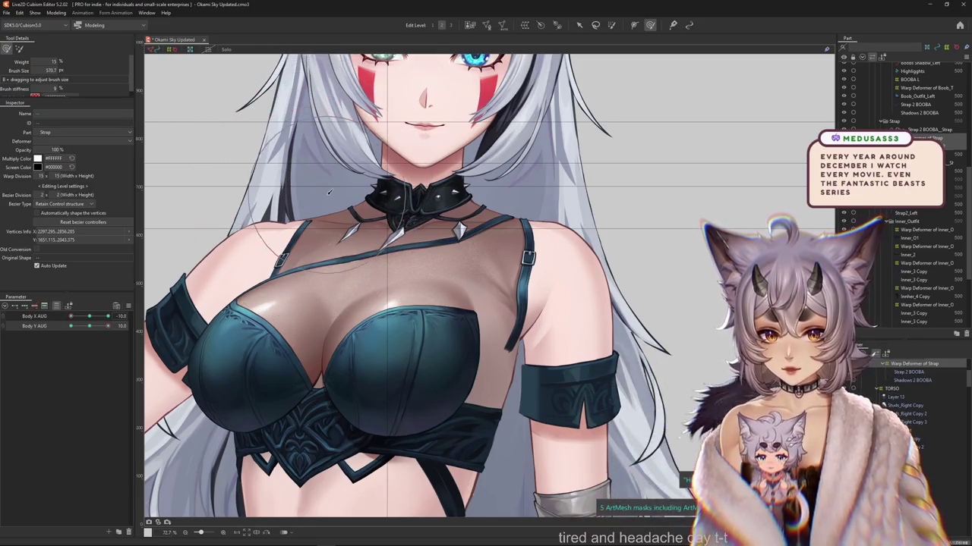
left_click(384, 190)
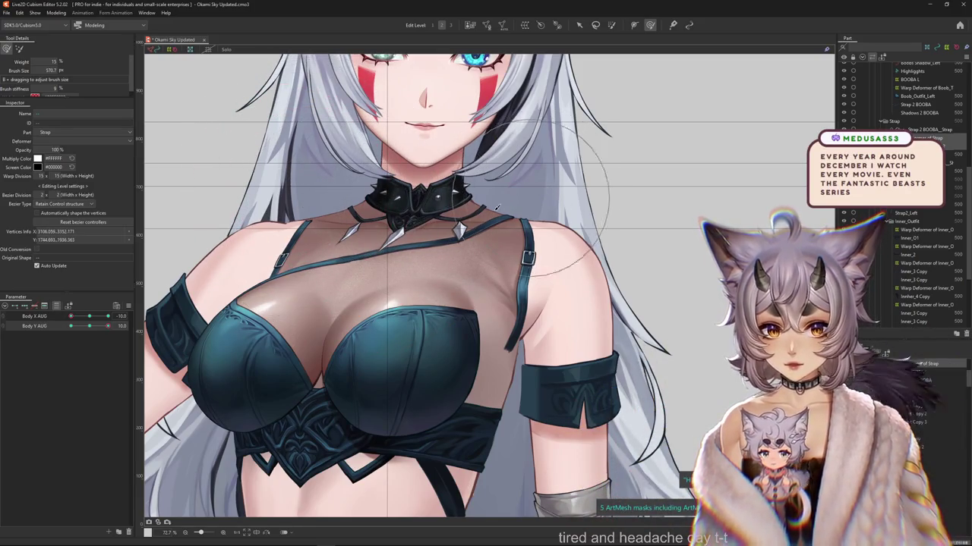
Return to Body X 10 and reselect the strap warp deformer with a smaller brush.
left_click(88, 317)
left_click(19, 50)
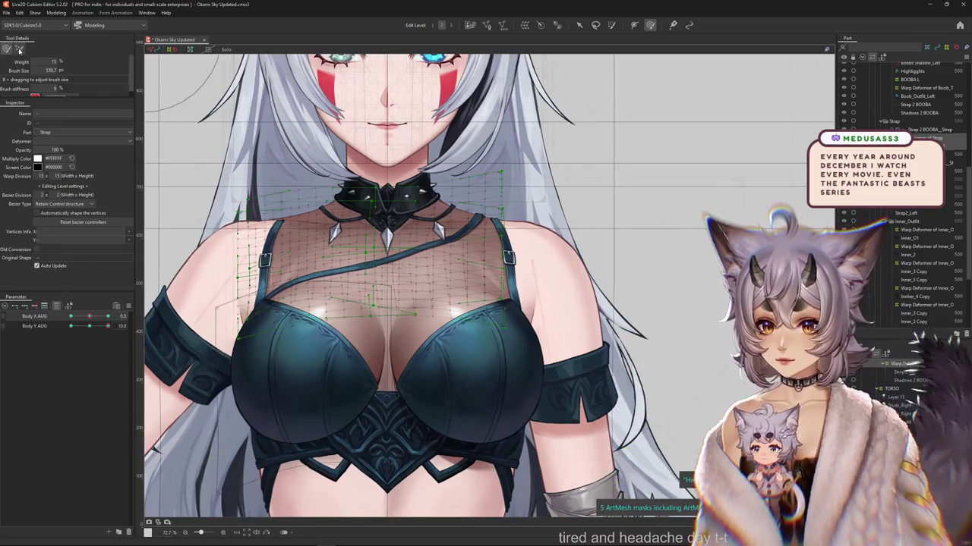
left_click(7, 50)
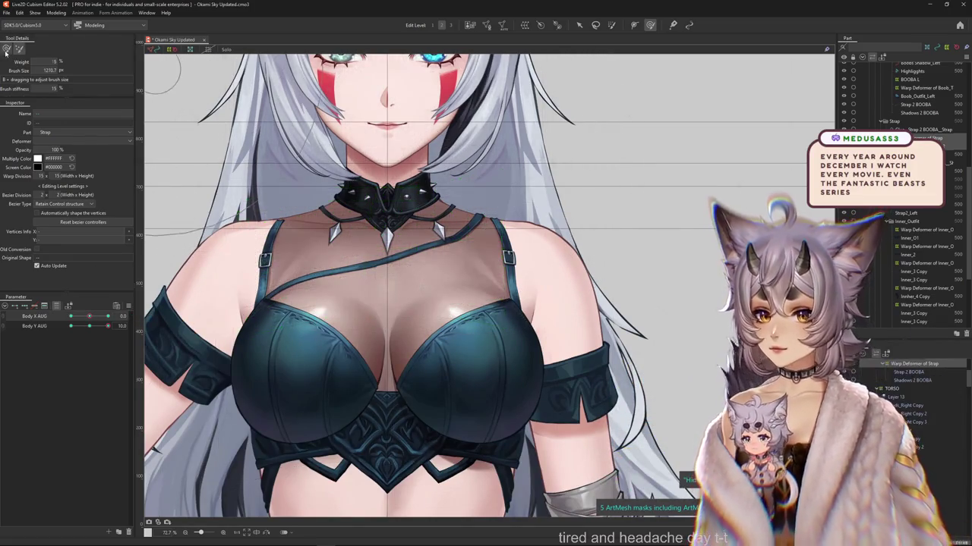
left_click_drag(88, 317, 108, 317)
left_click(352, 264)
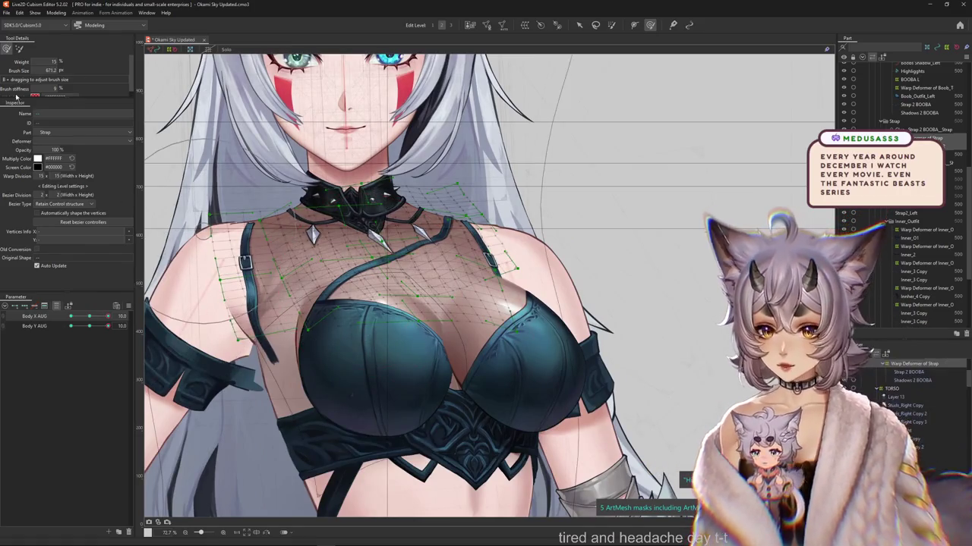
mouse_move(334, 157)
left_mouse_down()
mouse_move(360, 135)
mouse_move(375, 150)
left_mouse_up()
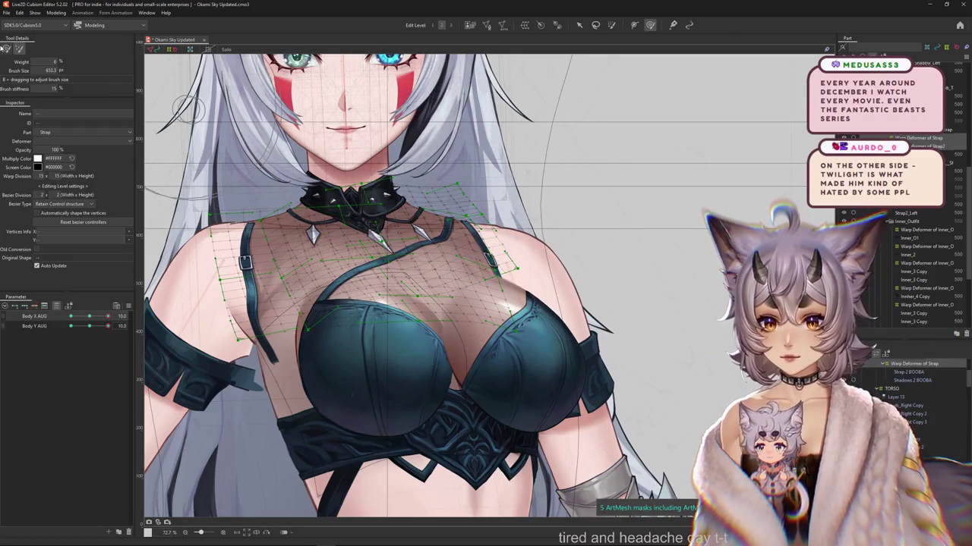
scroll(455, 227, "up", 3)
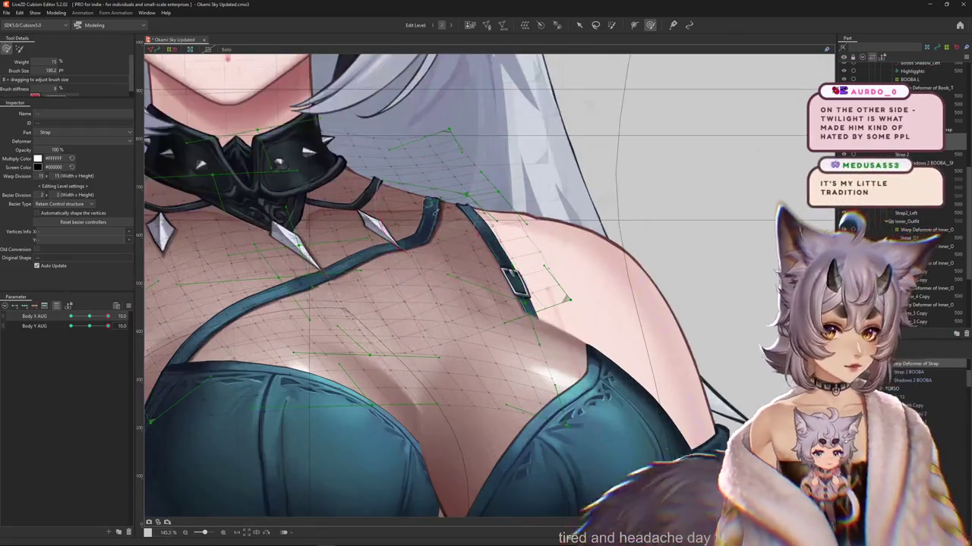
Brush the strap mesh down over the shoulder, across the chest and around the collar.
left_click_drag(434, 213, 428, 246)
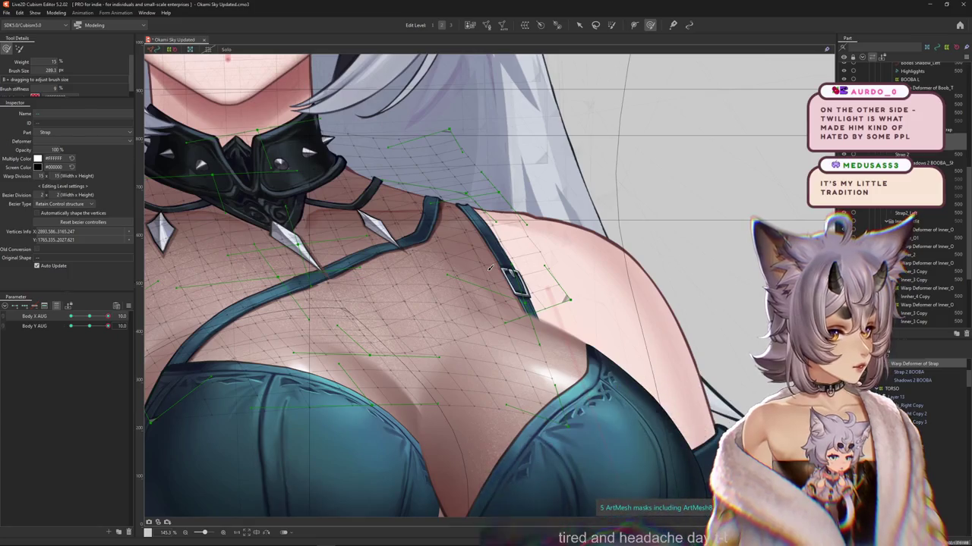
scroll(488, 266, "down", 5)
scroll(421, 309, "up", 4)
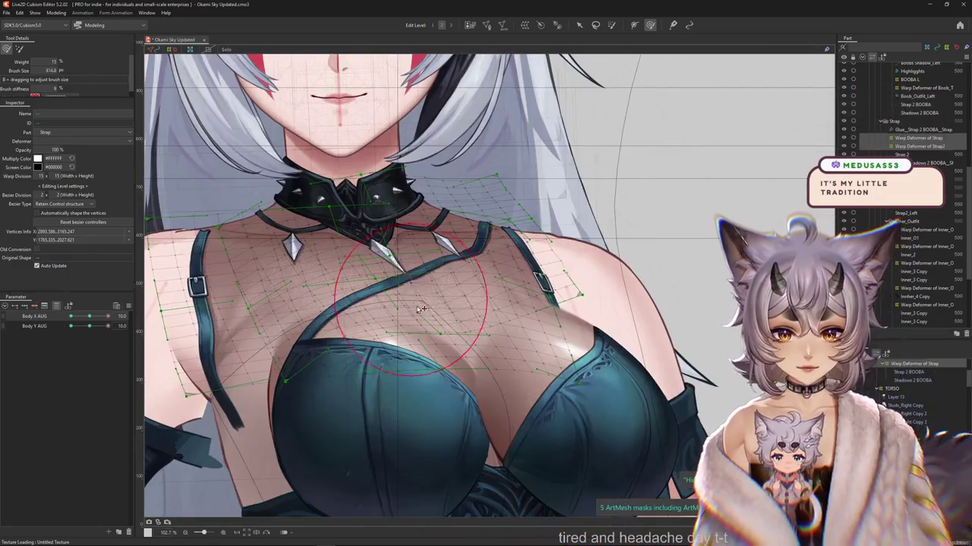
mouse_move(291, 300)
left_mouse_down()
mouse_move(287, 258)
mouse_move(342, 245)
left_mouse_up()
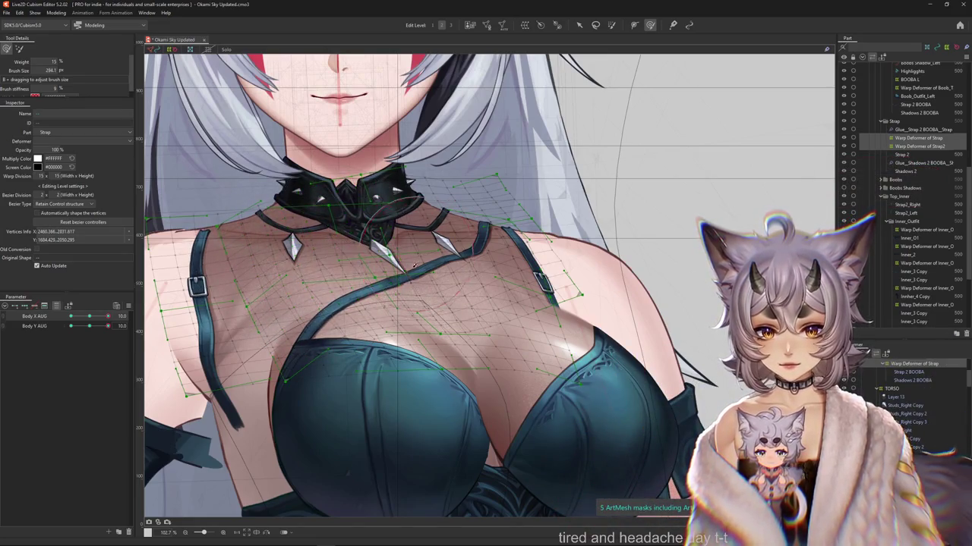
left_click_drag(415, 265, 471, 237)
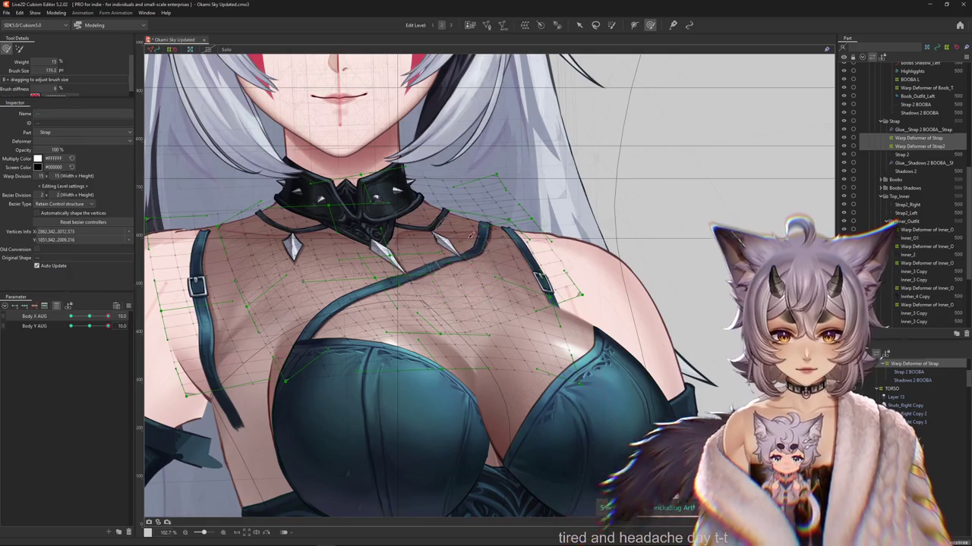
scroll(486, 209, "down", 3)
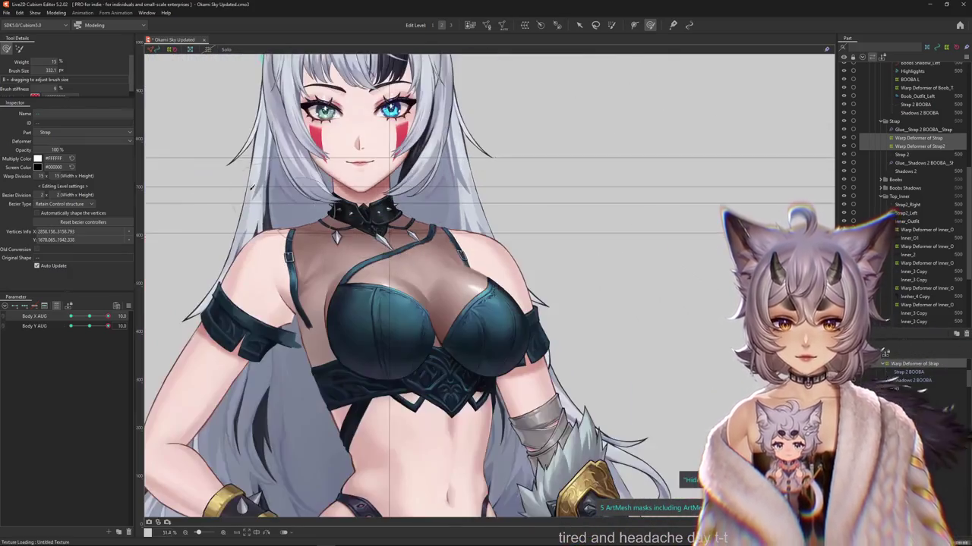
scroll(455, 228, "up", 2)
scroll(450, 238, "up", 1)
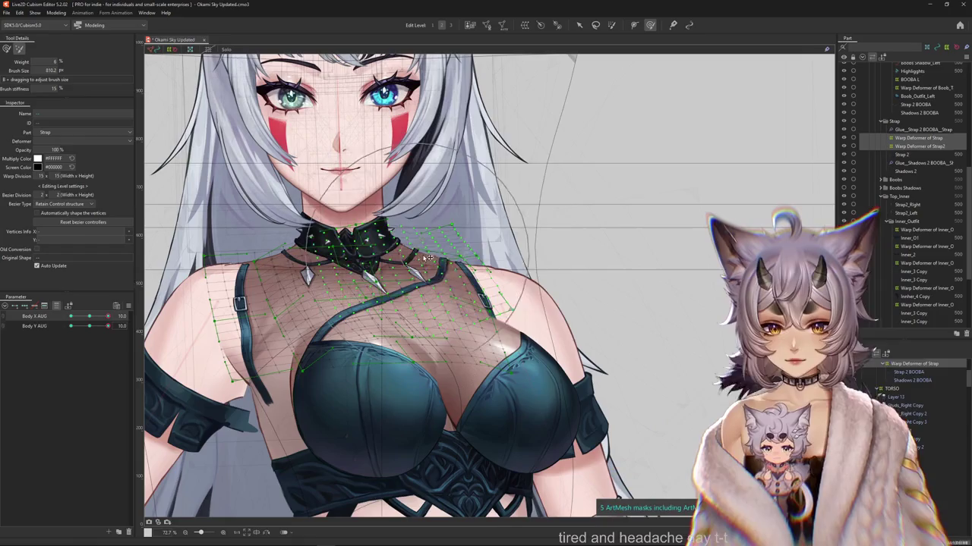
Clear the vertex selection, enlarge the brush and switch to the Body X -10 keyform.
left_click(156, 107)
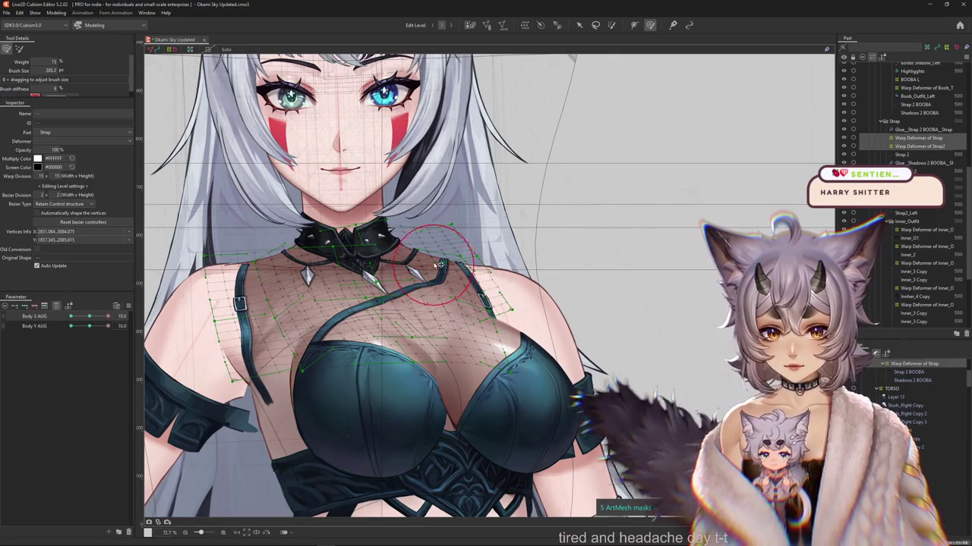
mouse_move(431, 301)
left_mouse_down()
mouse_move(448, 296)
mouse_move(529, 210)
left_mouse_up()
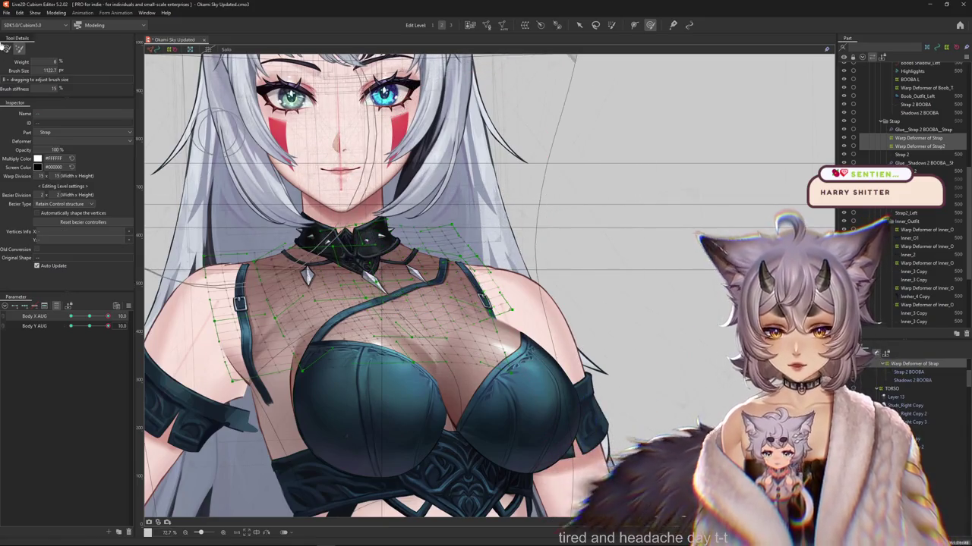
left_click(55, 321)
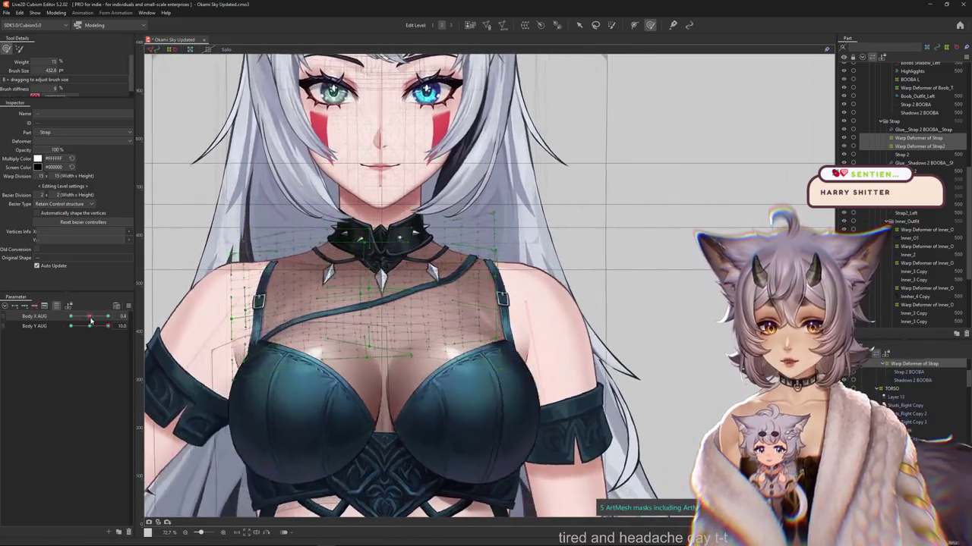
left_click(19, 50)
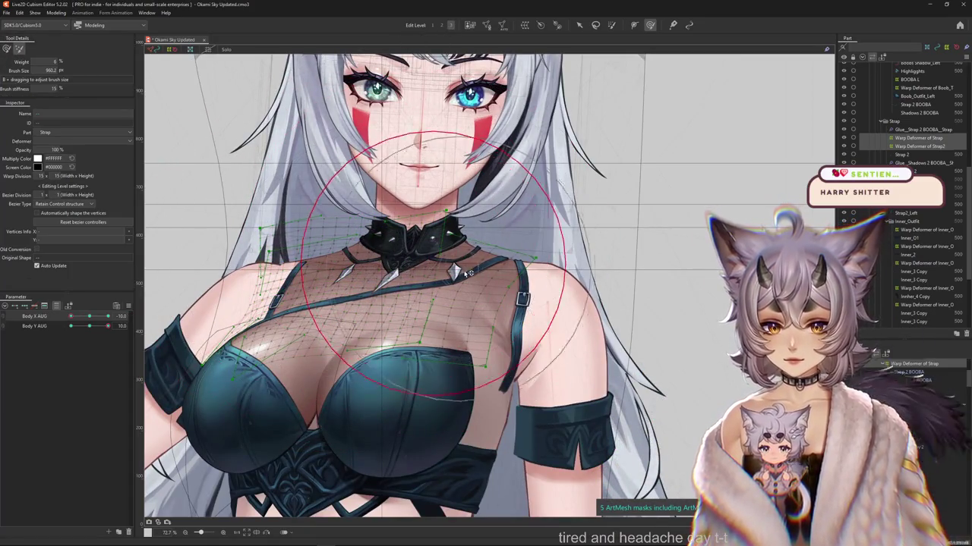
Reshape the strap deformer over the shoulder at Body Y 10, then check it at Body Y 0.
left_click(90, 327)
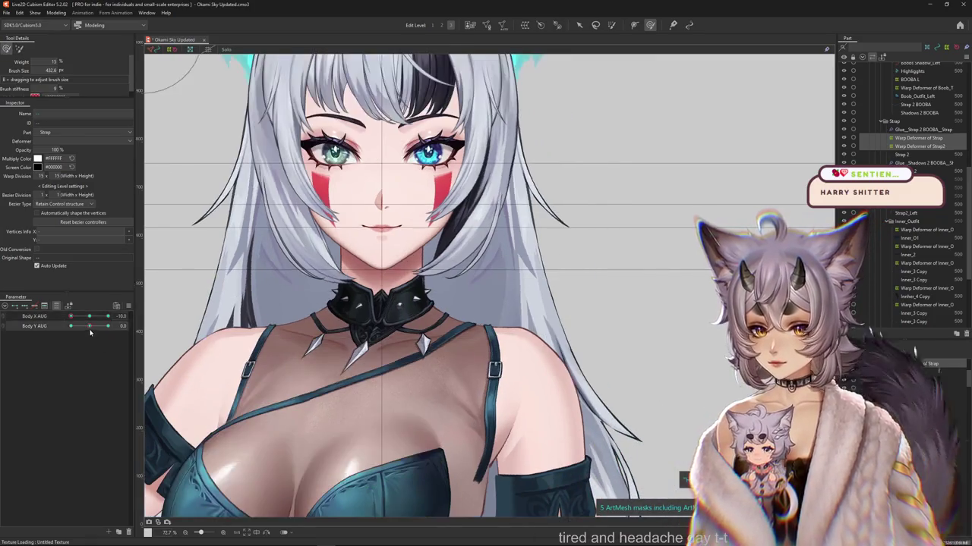
left_click_drag(90, 327, 108, 326)
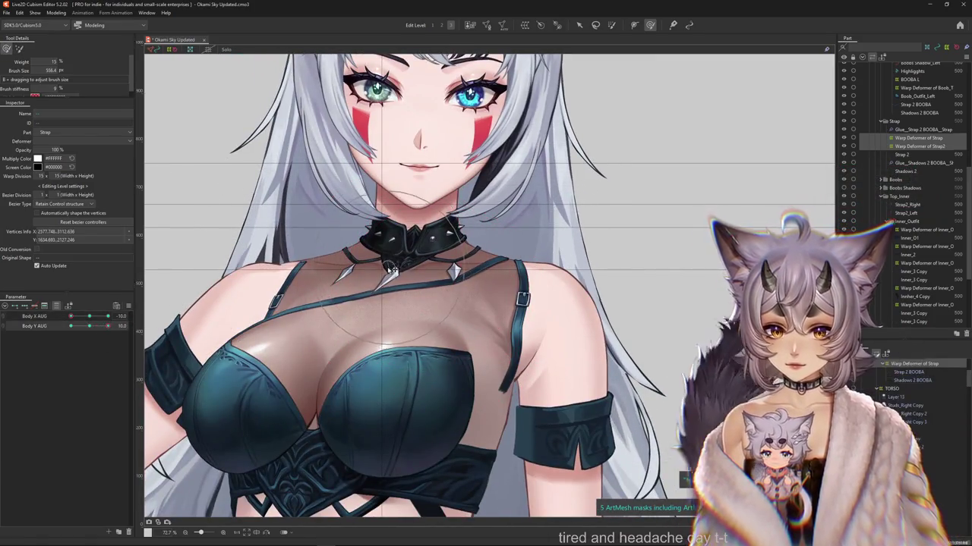
mouse_move(391, 269)
left_mouse_down()
mouse_move(502, 254)
mouse_move(343, 319)
left_mouse_up()
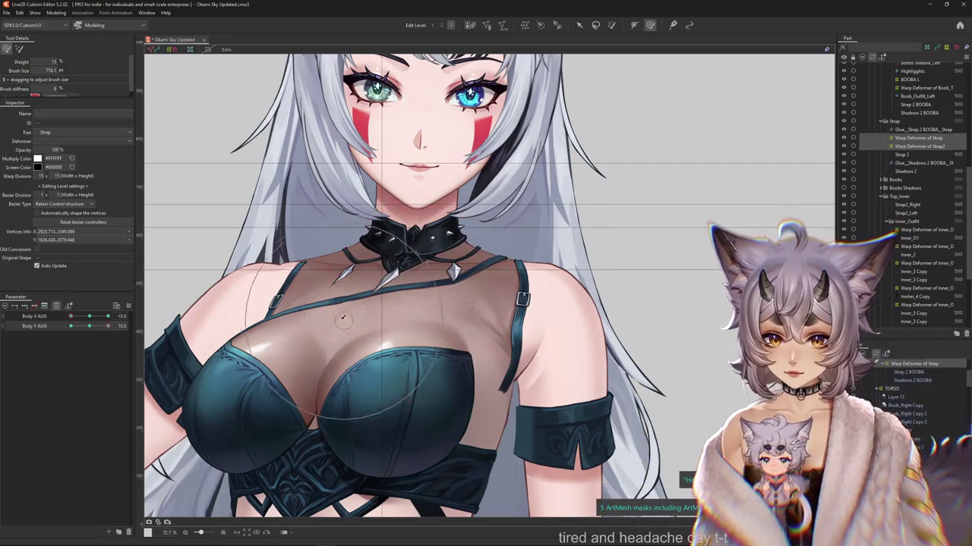
left_click(89, 326)
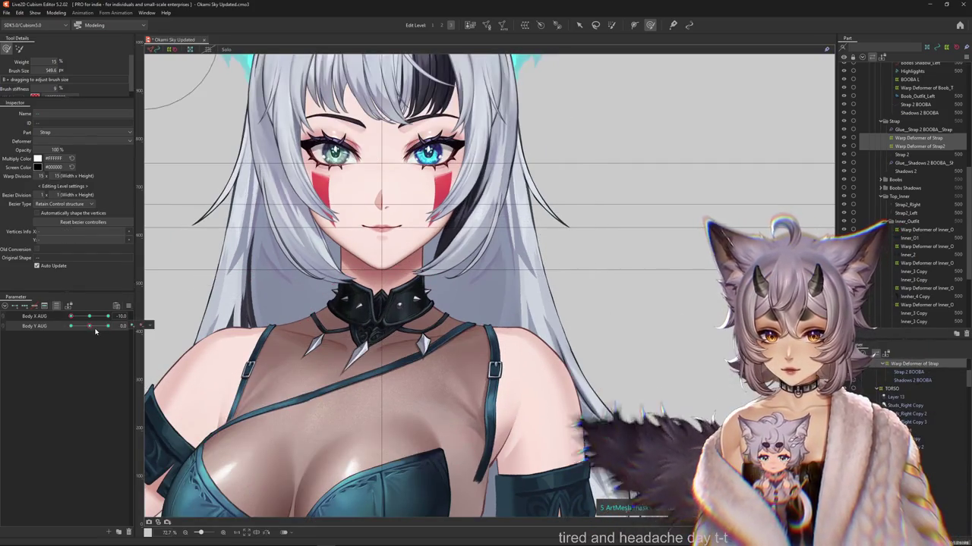
At Body X AUG -10, shrink the brush and undo the last strap adjustments.
left_click(71, 316)
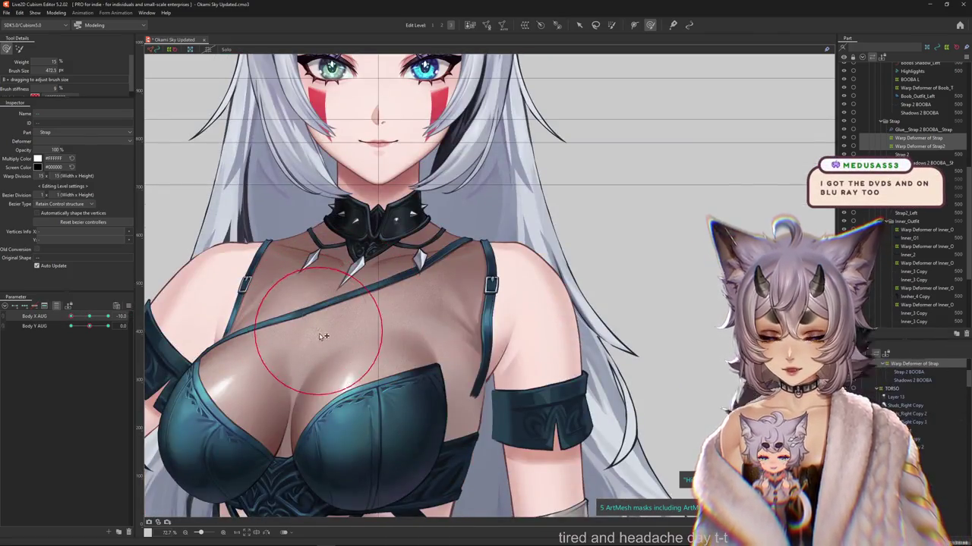
left_click_drag(322, 336, 275, 300)
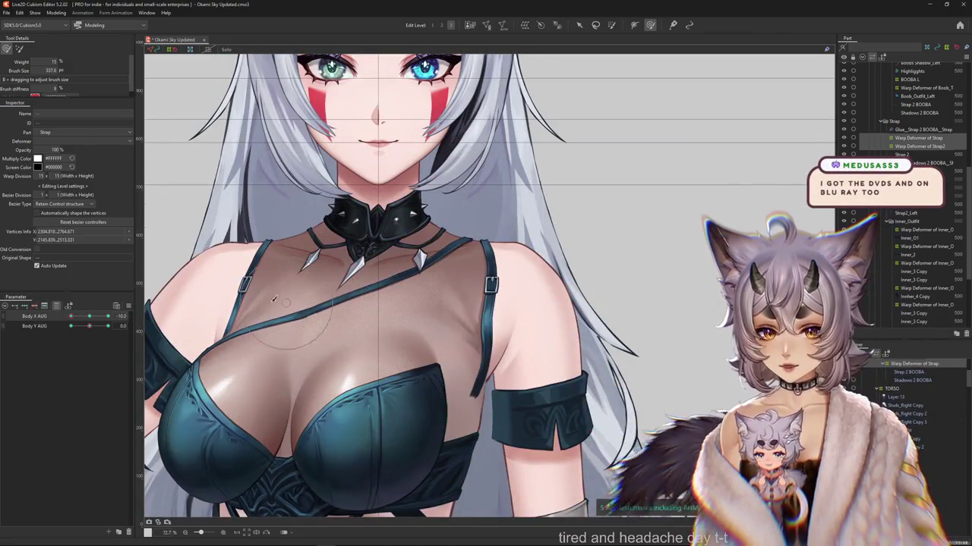
key("ctrl+z")
key("ctrl+z")
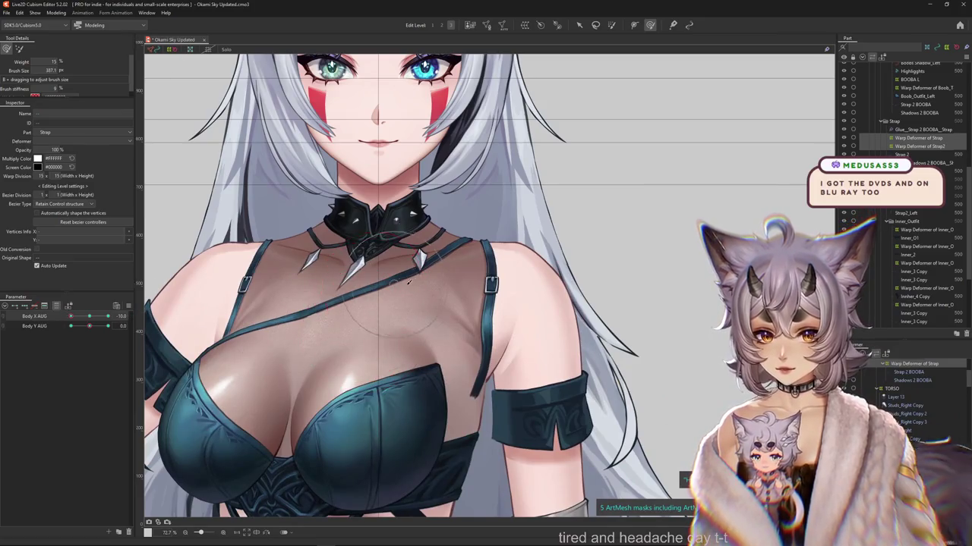
Turn the body to Body X 10 and reshape the strap warp deformer across the chest.
left_click_drag(90, 316, 108, 319)
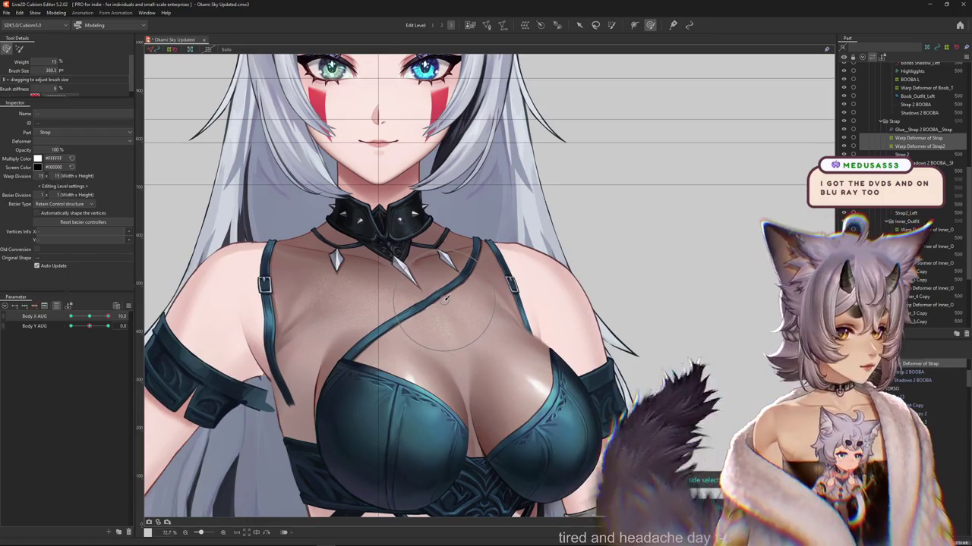
left_click(493, 304)
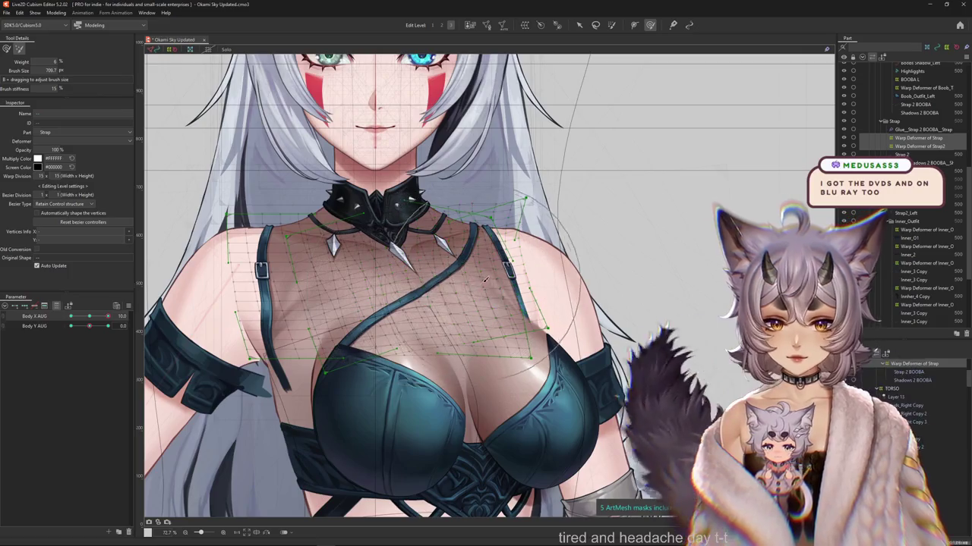
left_click(186, 176)
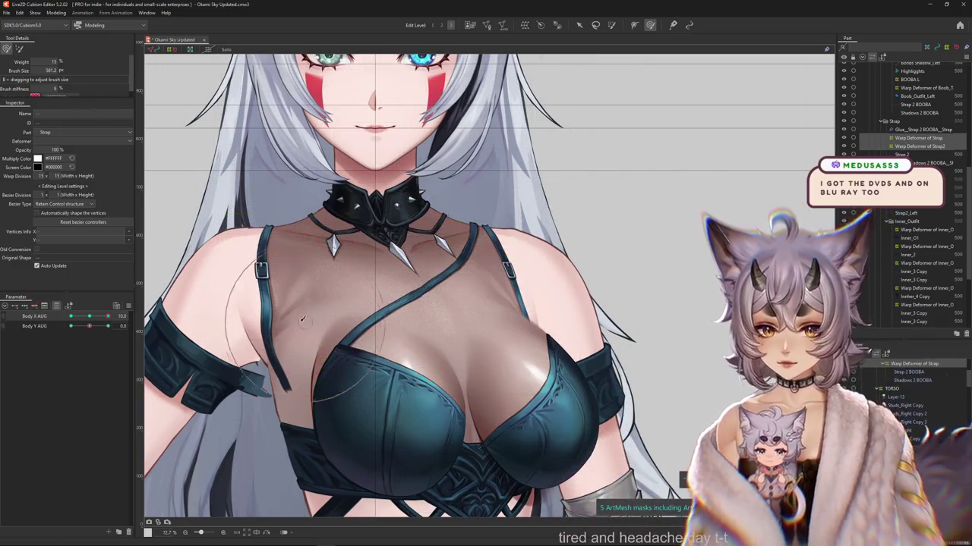
mouse_move(302, 319)
left_mouse_down()
mouse_move(441, 367)
mouse_move(451, 402)
left_mouse_up()
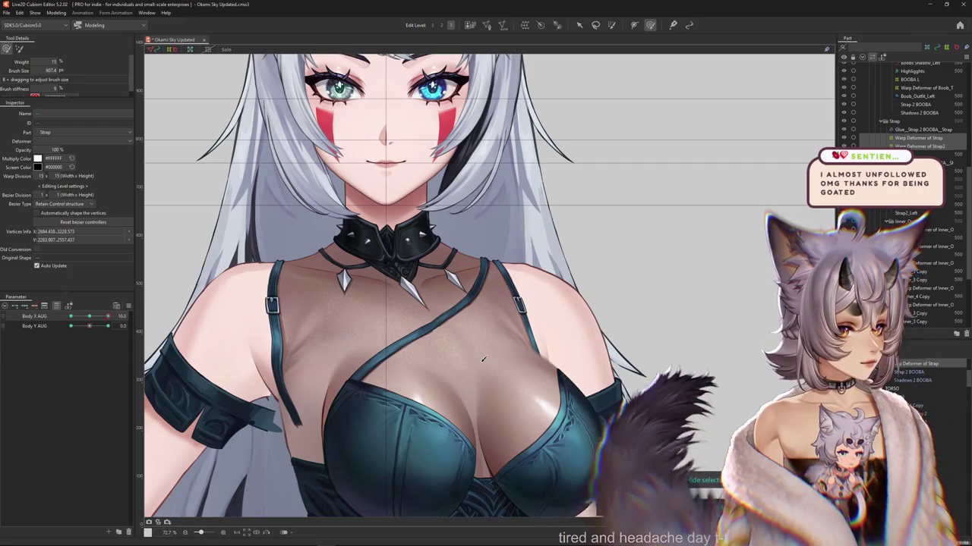
left_click(403, 342)
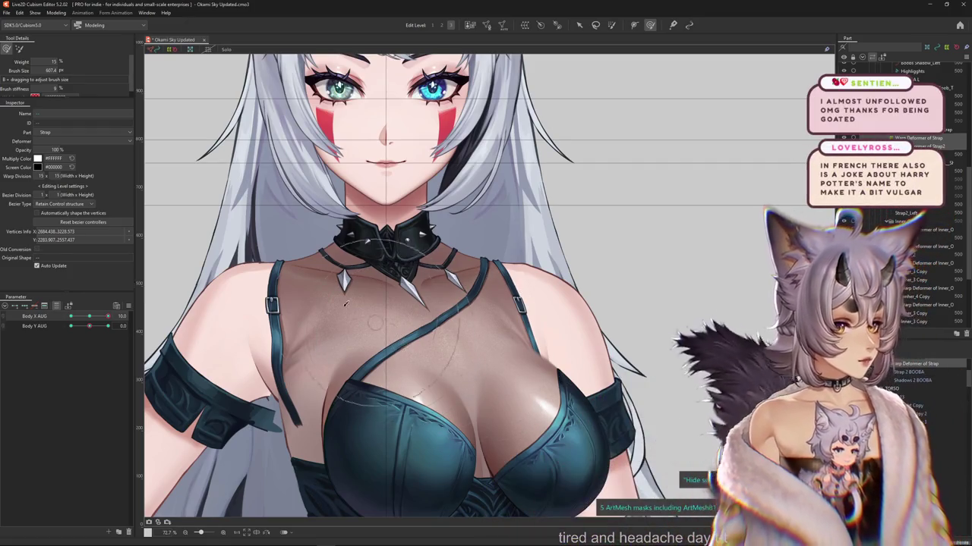
left_click(472, 249)
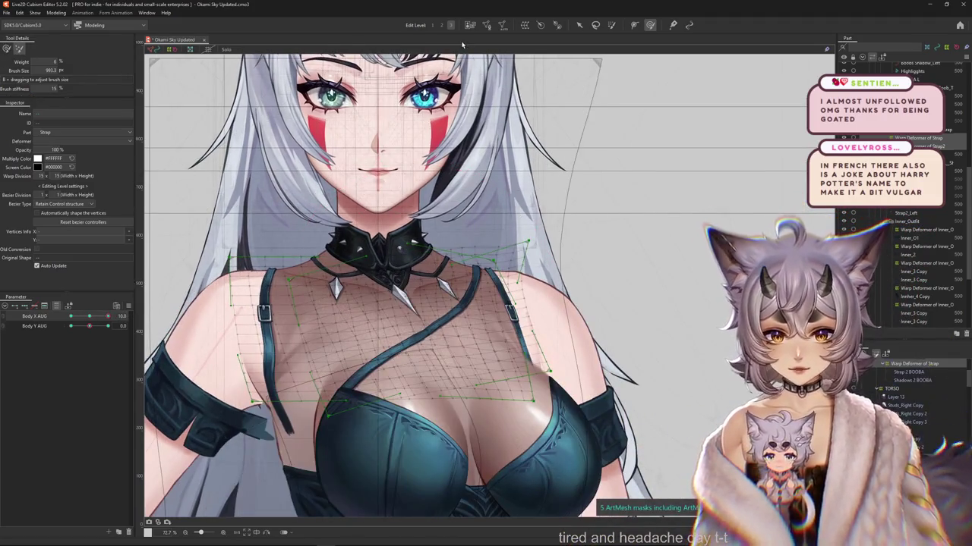
Deselect the strap deformer and toggle the warp grid's visibility with Ctrl+H.
left_click_drag(452, 203, 433, 184)
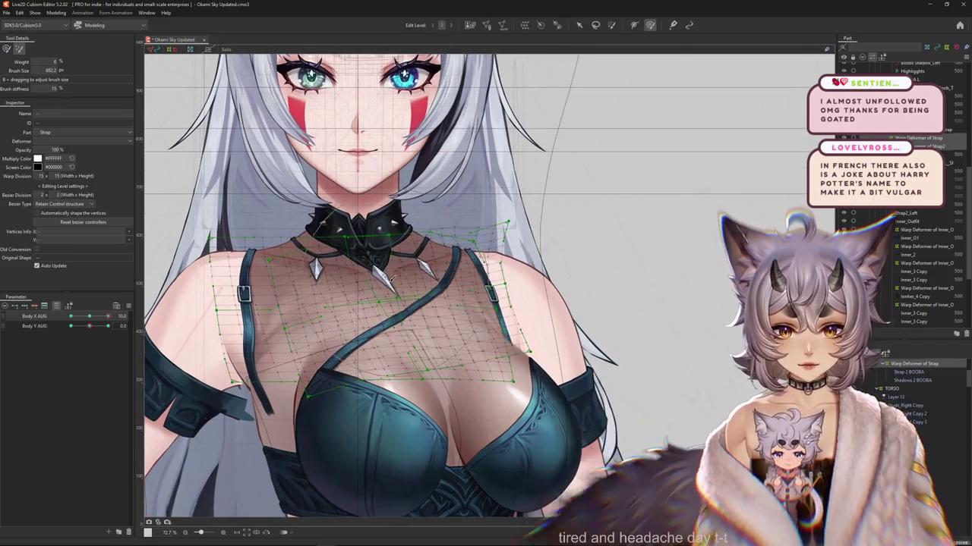
key("Escape")
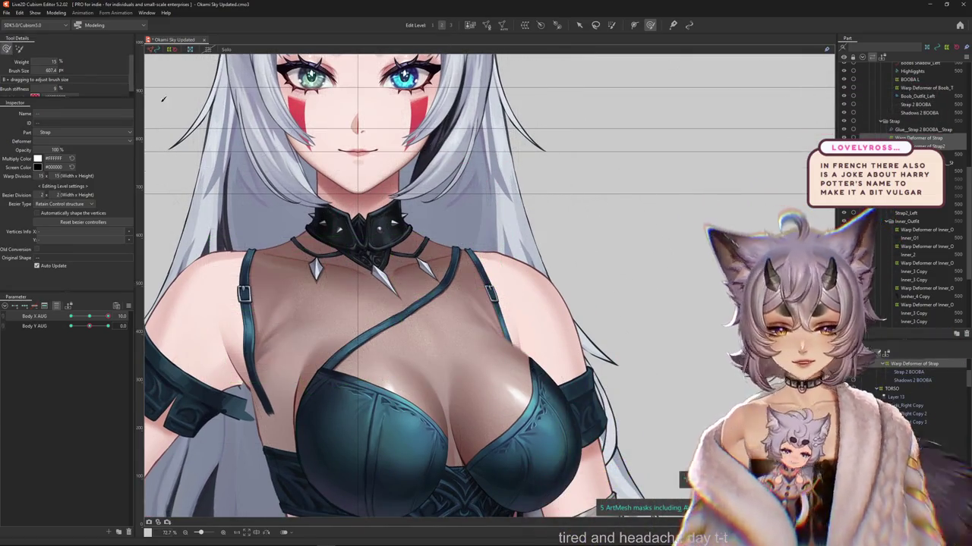
scroll(385, 228, "up", 3)
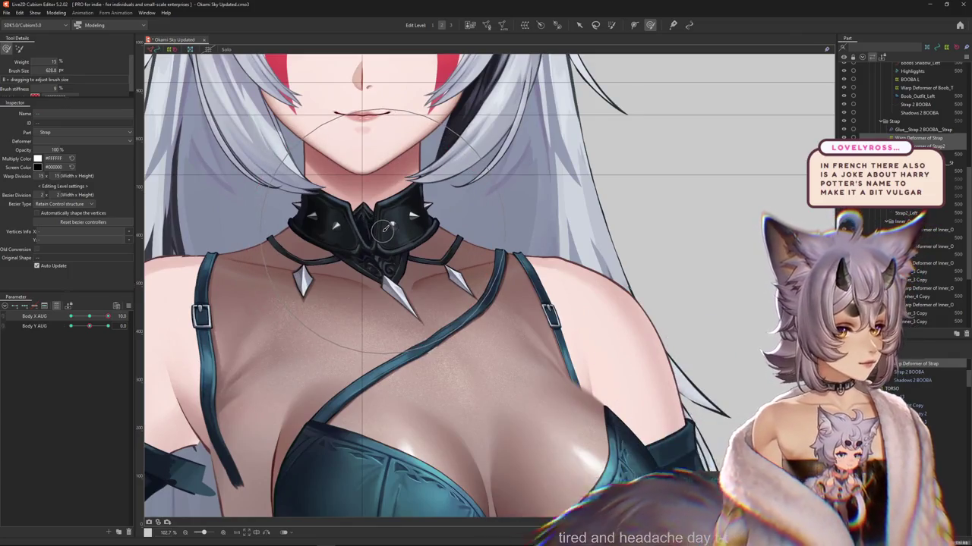
key("ctrl+h")
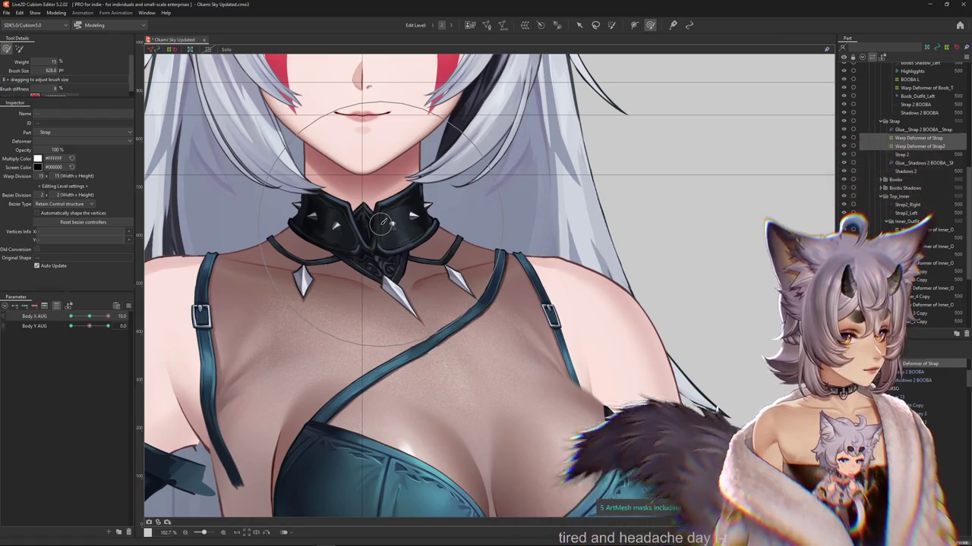
scroll(446, 242, "down", 3)
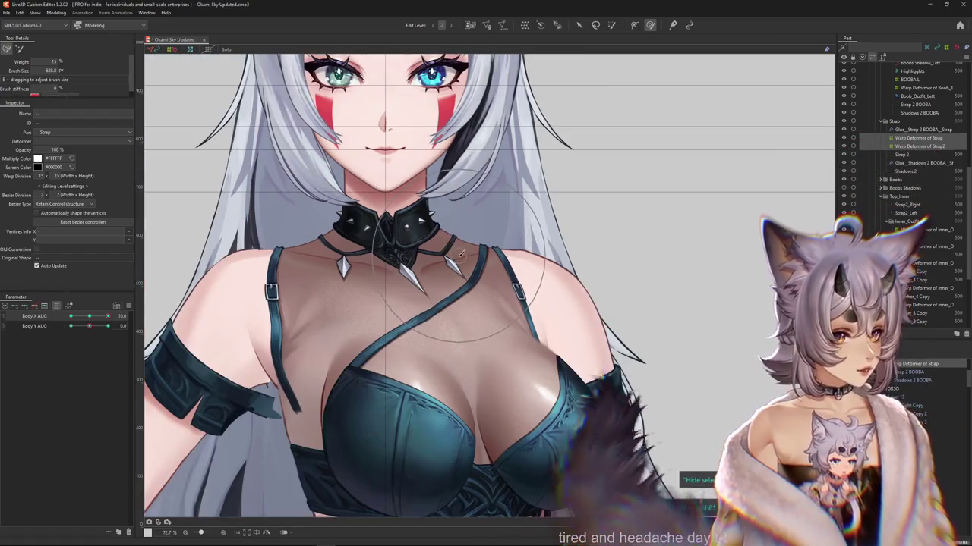
key("ctrl+h")
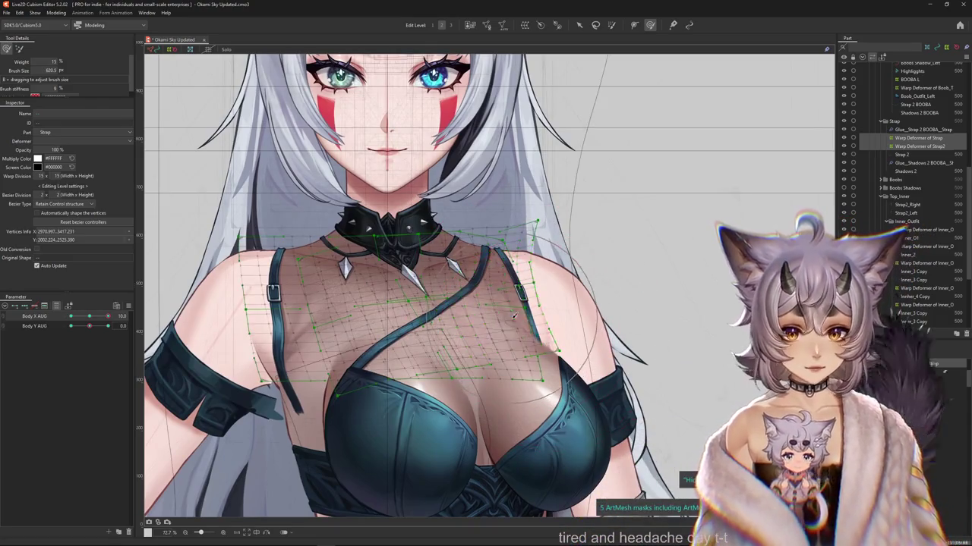
key("ctrl+h")
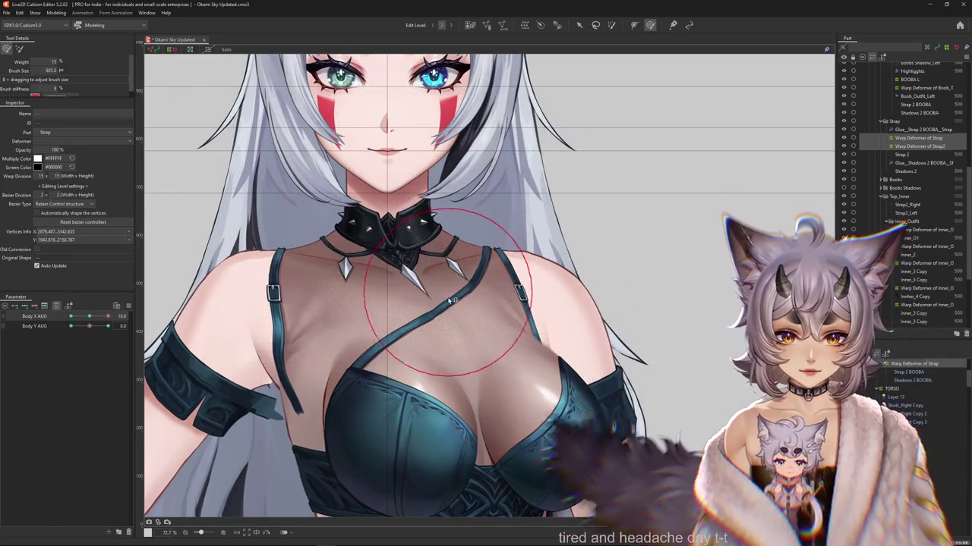
Move Body X AUG toward -10, switch brush tools and zoom out to the upper body.
mouse_move(90, 316)
left_mouse_down()
mouse_move(100, 319)
mouse_move(55, 312)
left_mouse_up()
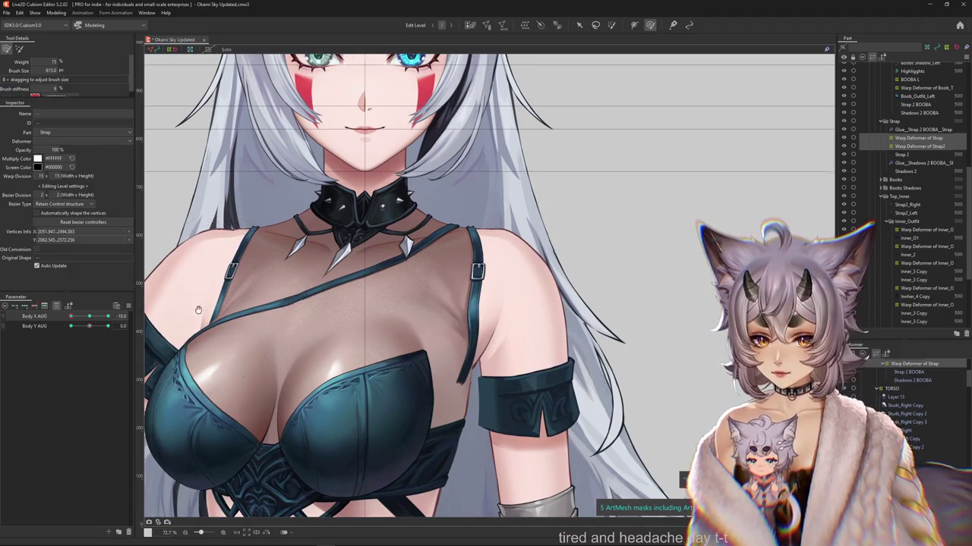
left_click_drag(198, 309, 297, 310)
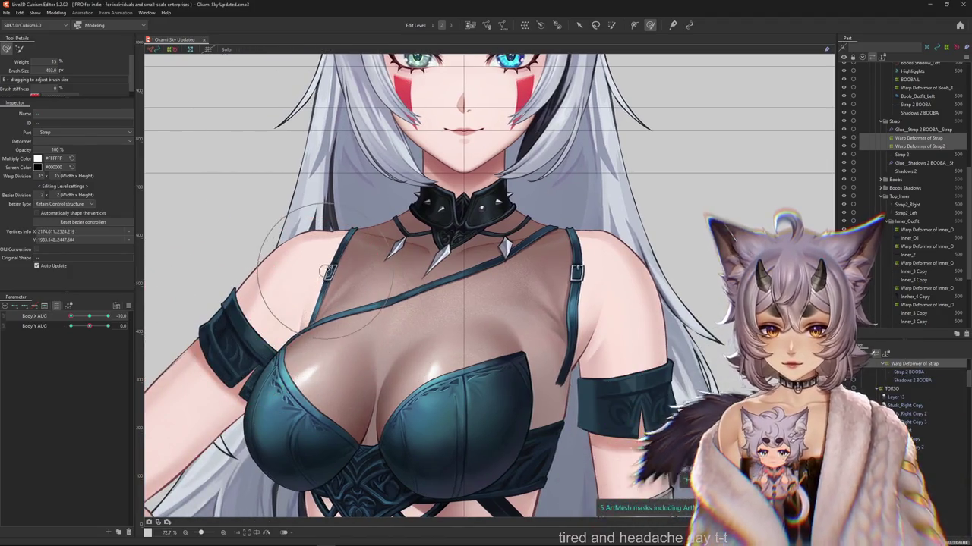
left_click(612, 24)
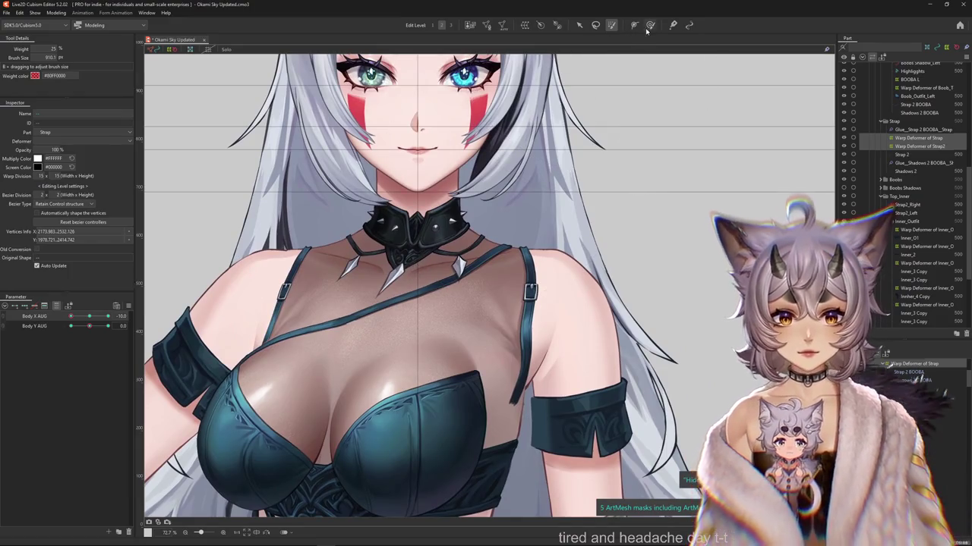
left_click(650, 24)
scroll(417, 288, "down", 3)
mouse_move(353, 236)
left_mouse_down()
mouse_move(353, 300)
mouse_move(415, 299)
left_mouse_up()
right_click(153, 314)
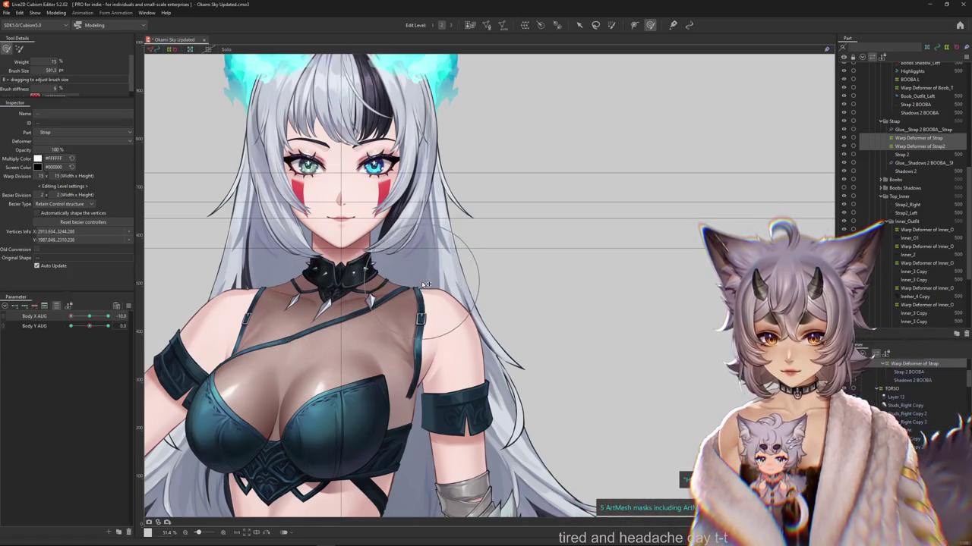
Swing Body X AUG back through 0 to 10 and zoom back to 72.7%.
left_click_drag(91, 319, 66, 318)
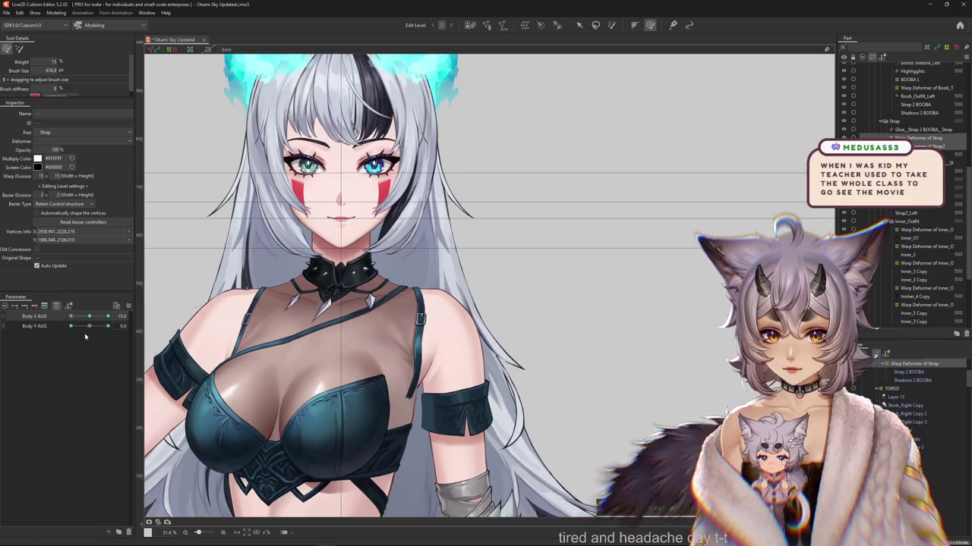
left_click_drag(88, 317, 110, 325)
scroll(420, 236, "up", 3)
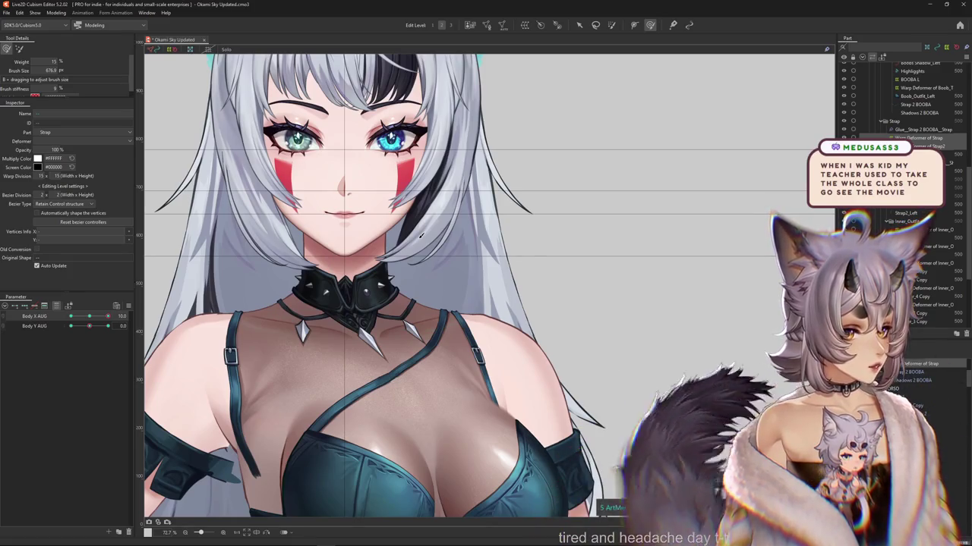
left_click_drag(420, 236, 403, 242)
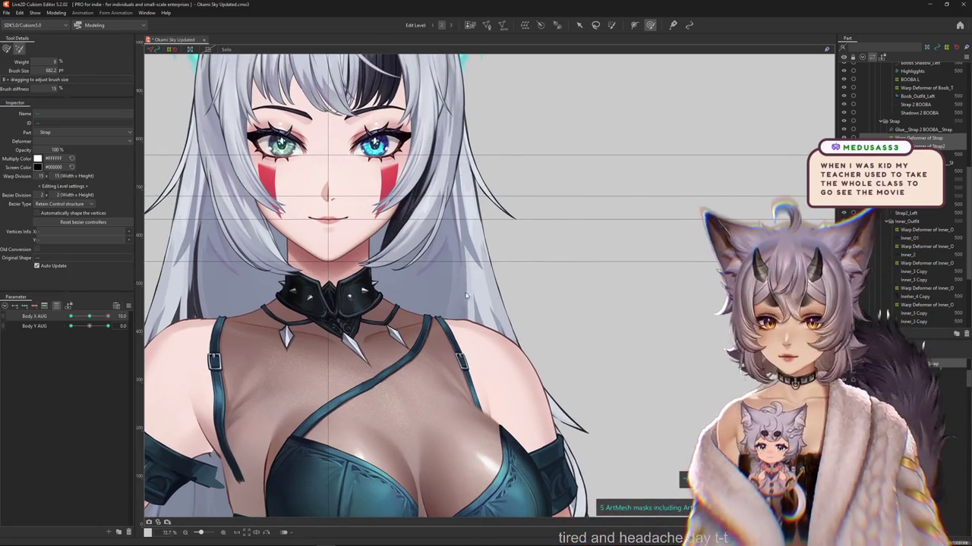
Select Warp Deformer of Strap2 and push its grid to follow the turned chest.
left_click(458, 359)
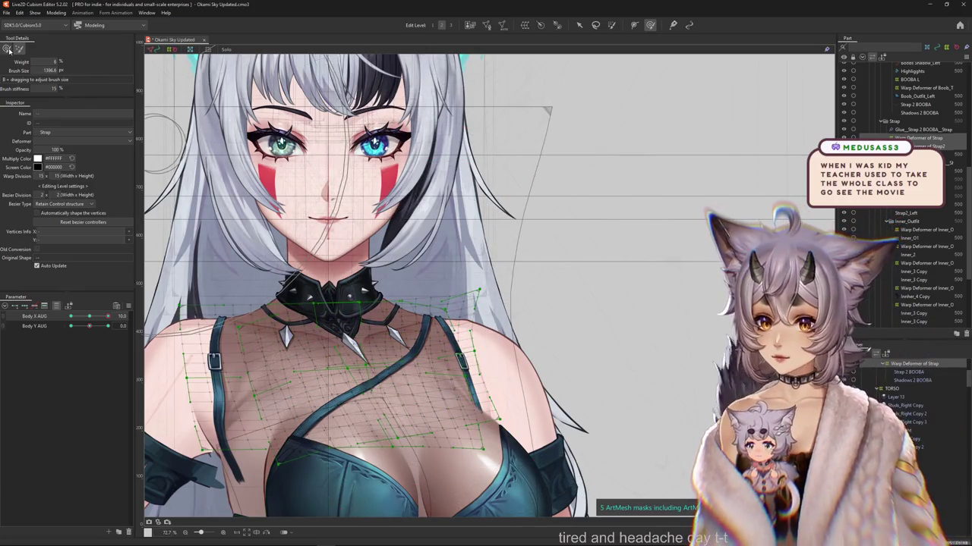
left_click(447, 367)
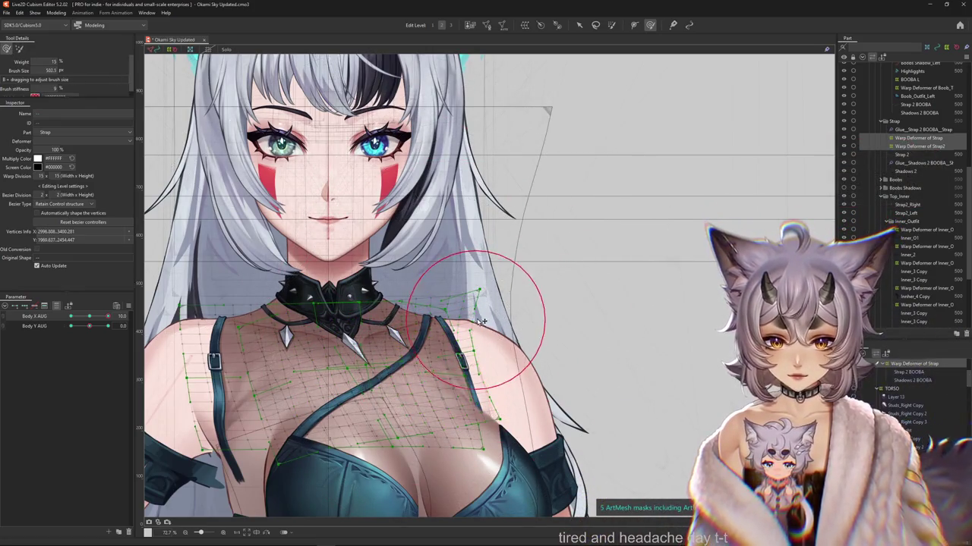
left_click_drag(359, 294, 438, 264)
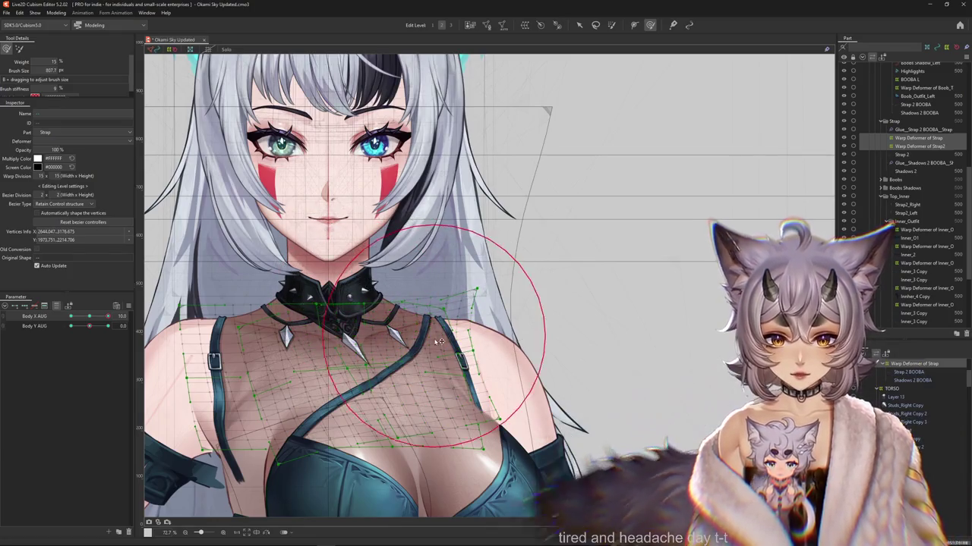
key("Escape")
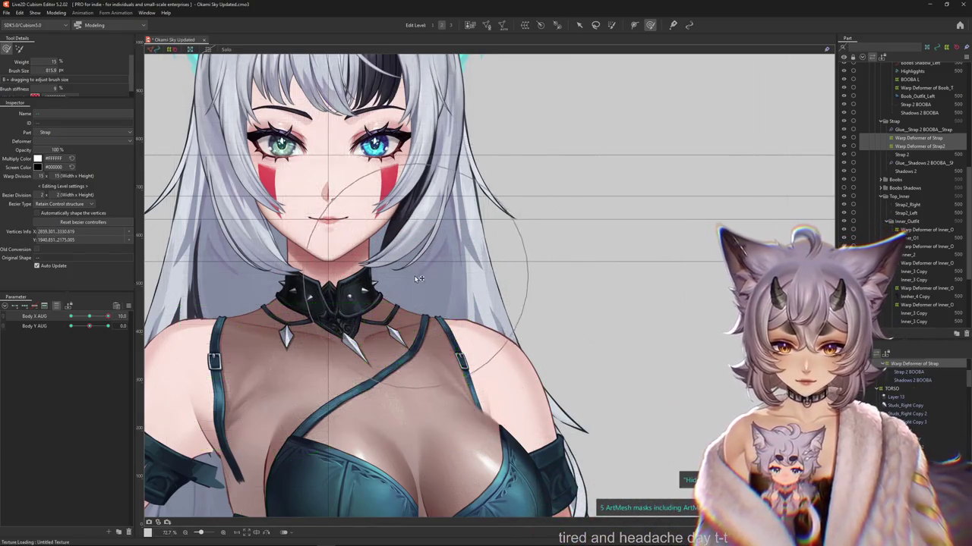
scroll(327, 391, "down", 2)
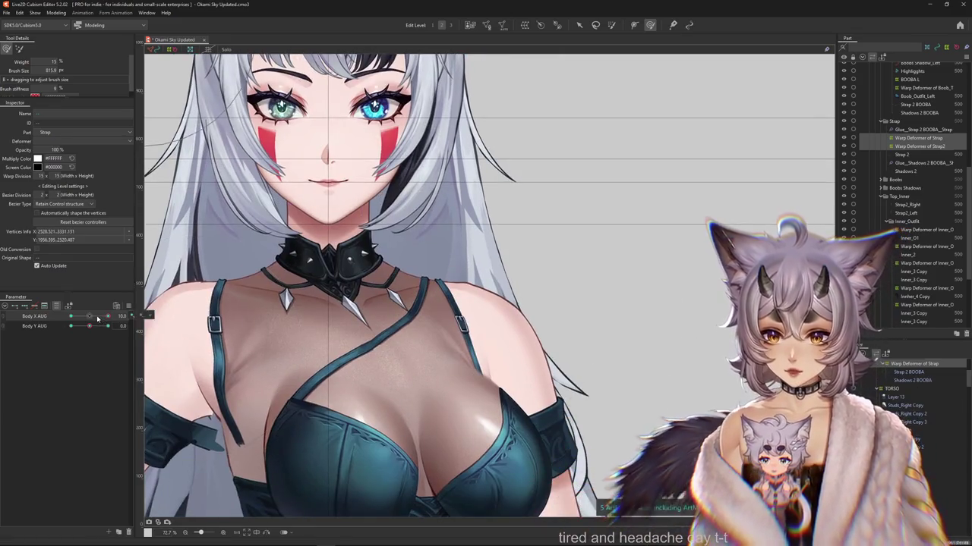
Sculpt the strap grid over the right chest, previewing with Esc, then reselect the strap.
left_click(326, 362)
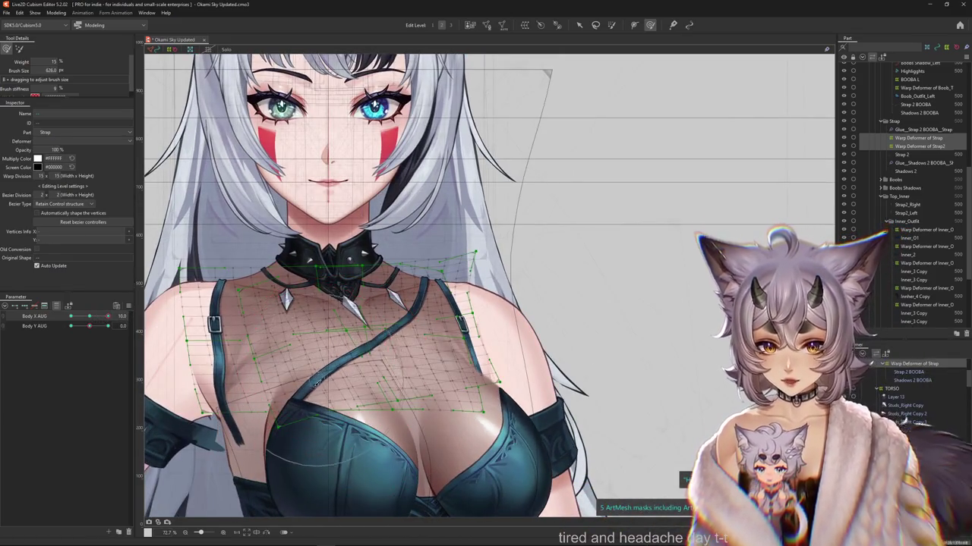
left_click_drag(365, 431, 406, 394)
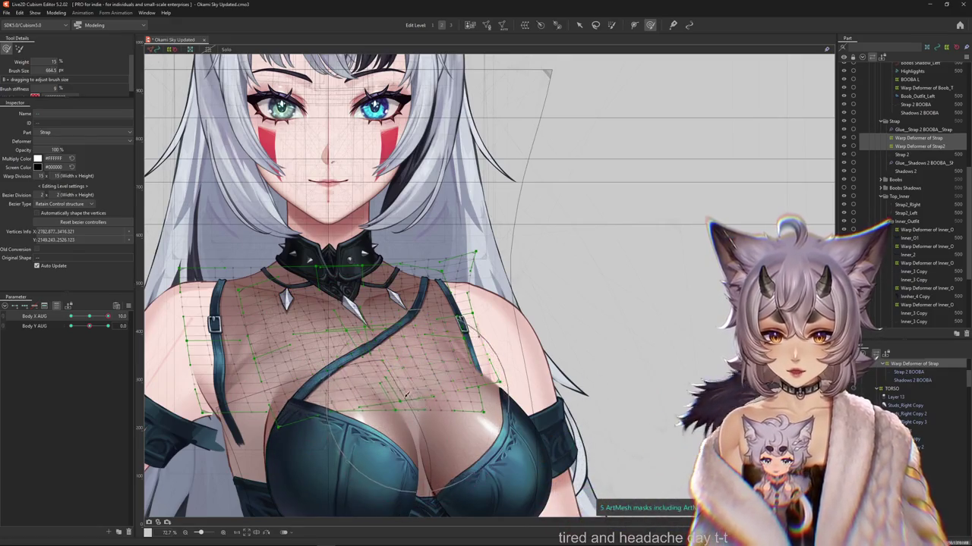
key("Escape")
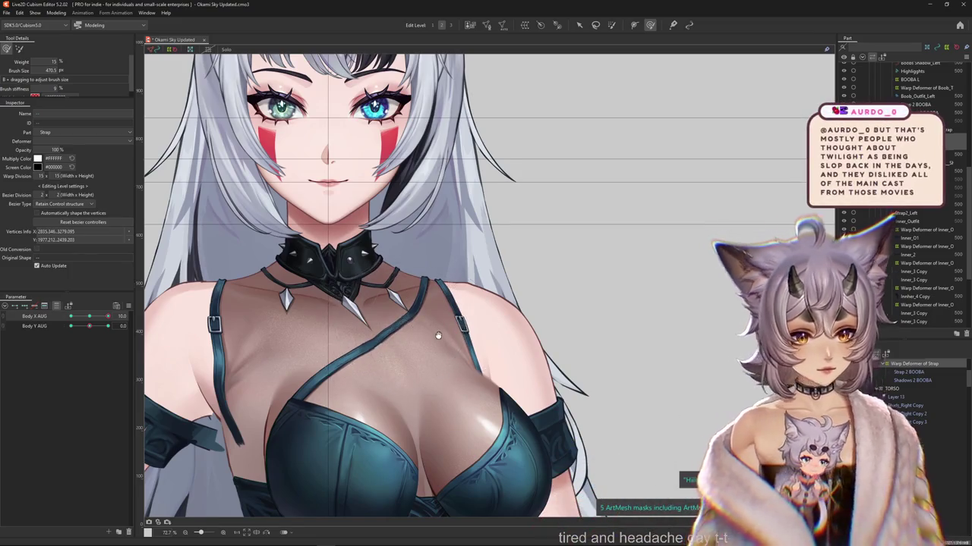
left_click_drag(438, 336, 478, 350)
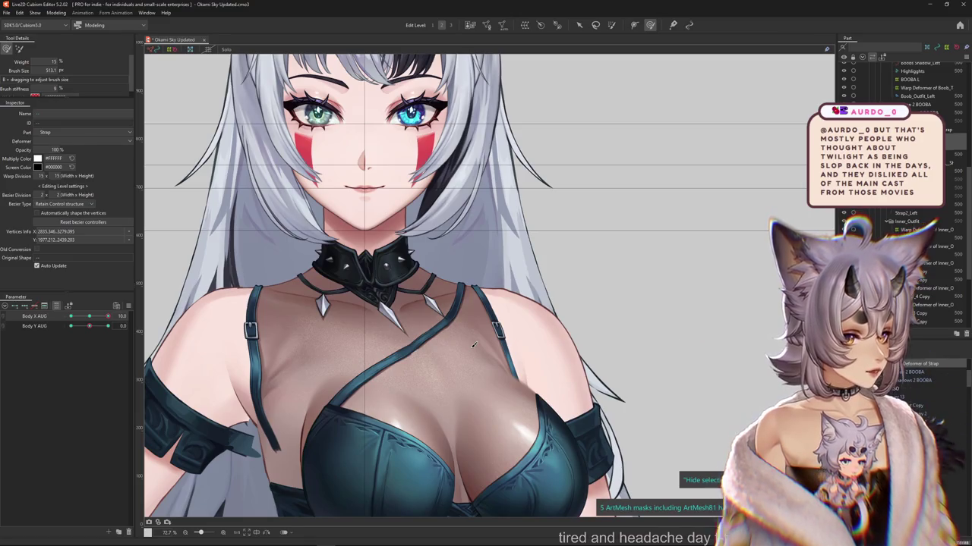
left_click(473, 345)
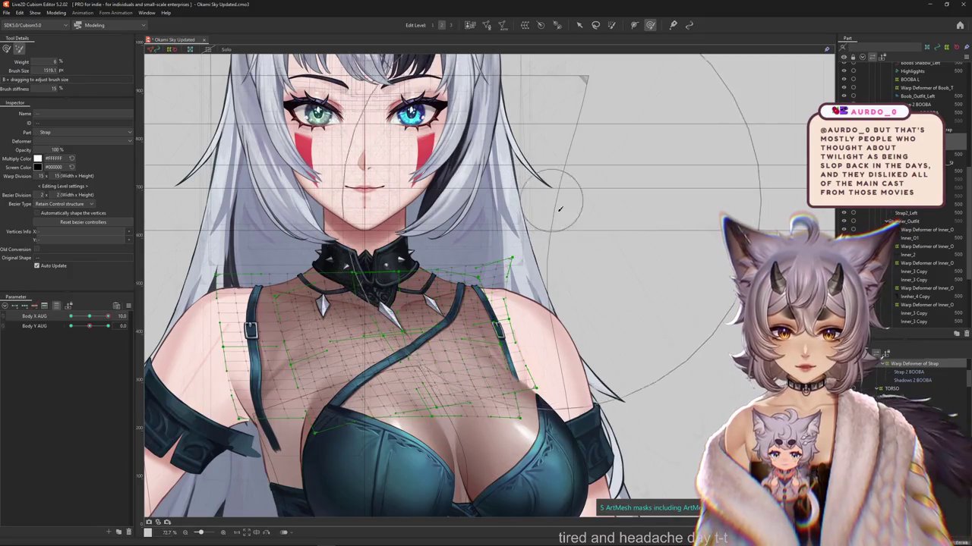
Select the Strap warp deformer and warp its grid over the chest at Body X AUG 10.
scroll(559, 209, "down", 3)
left_click(451, 25)
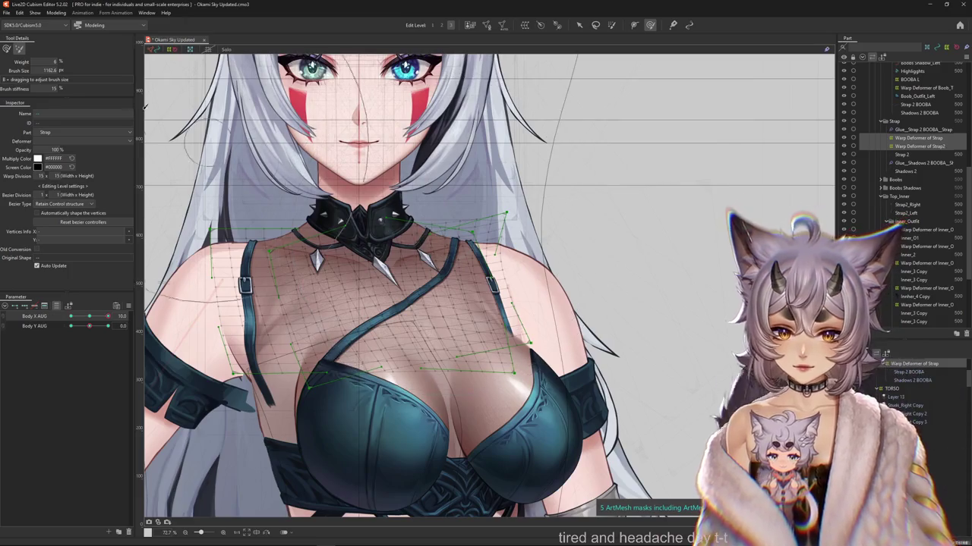
left_click(338, 295)
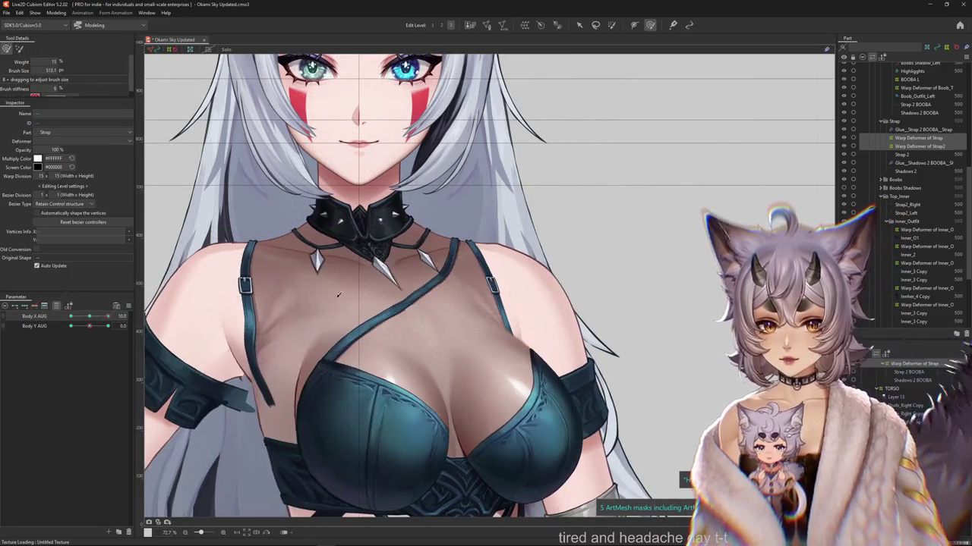
mouse_move(338, 294)
left_mouse_down()
mouse_move(404, 321)
mouse_move(387, 311)
left_mouse_up()
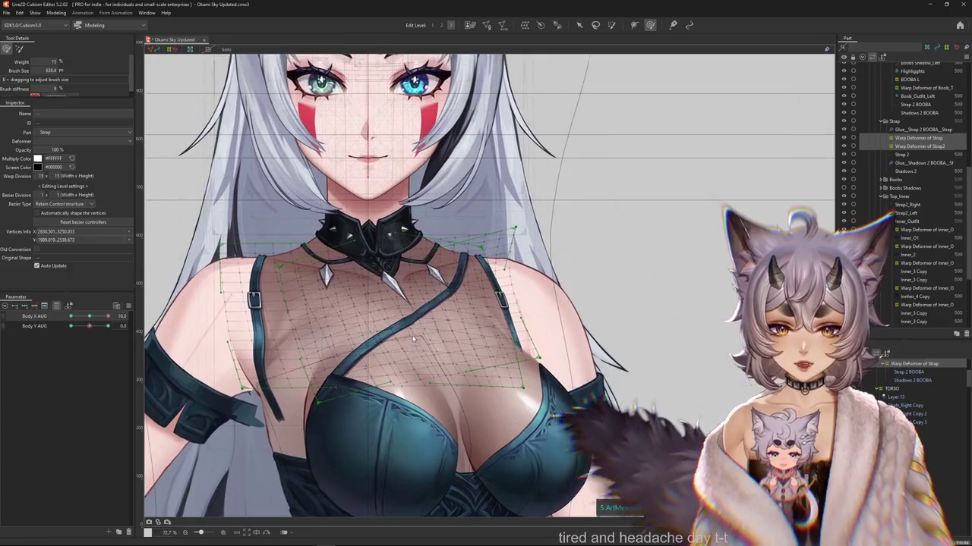
scroll(453, 311, "up", 1)
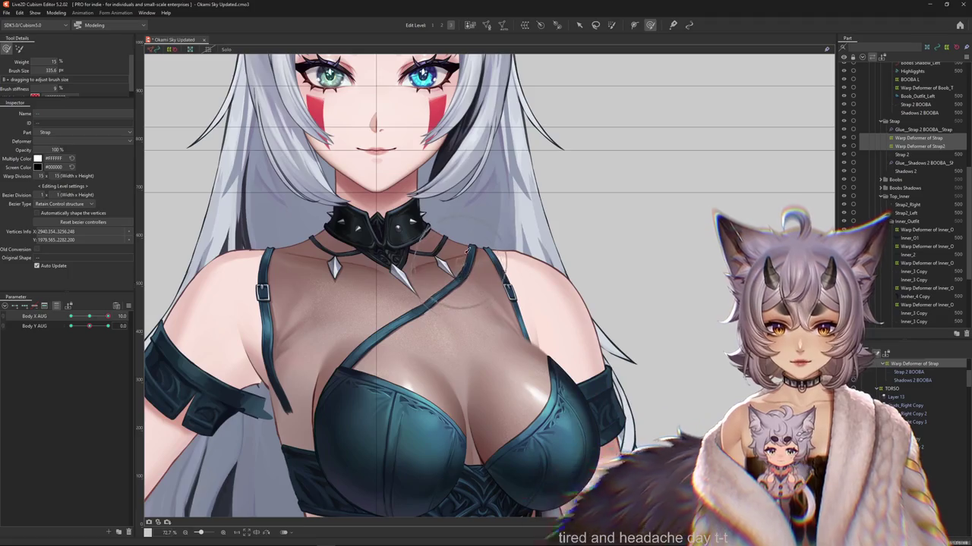
left_click_drag(460, 286, 486, 217)
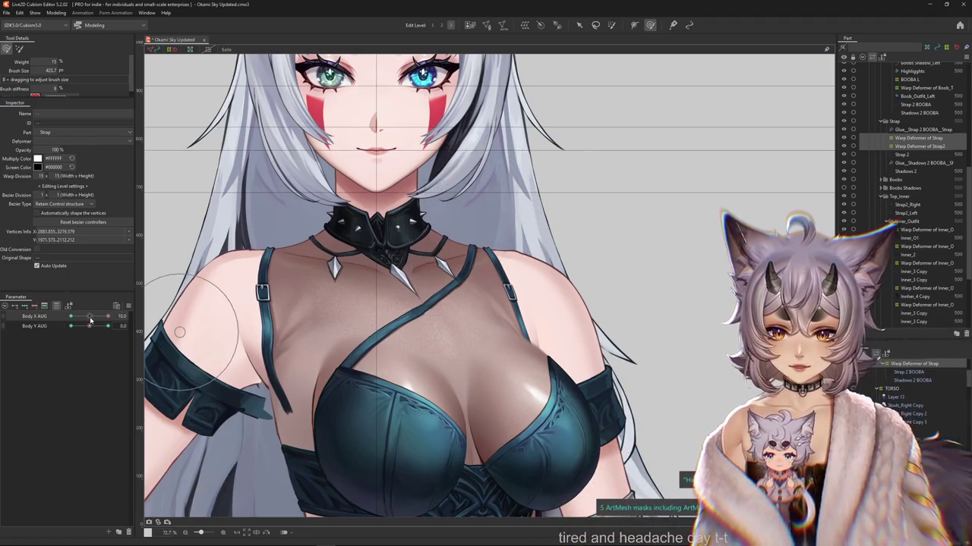
Show the strap grid again and sculpt it around the neck, collar and chest.
left_click_drag(90, 321, 138, 327)
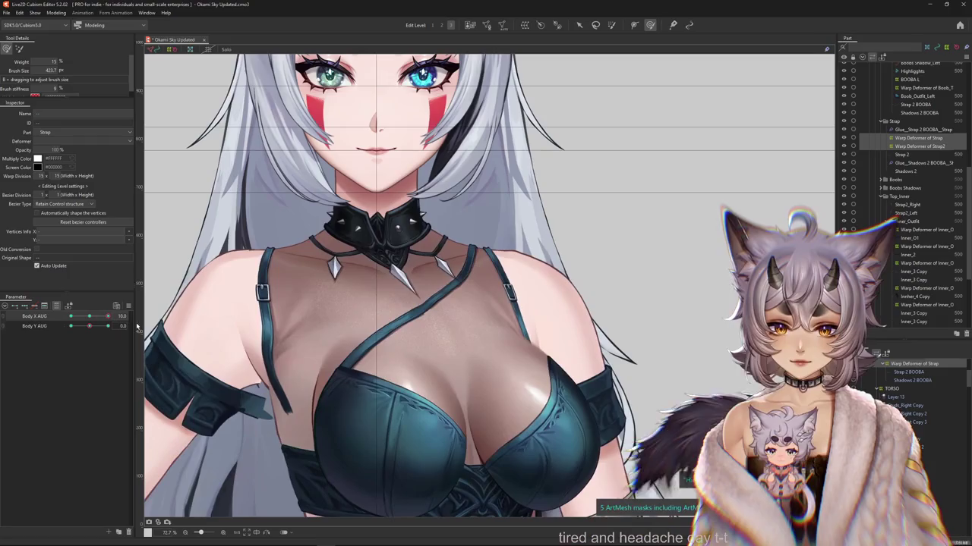
key("ctrl+a")
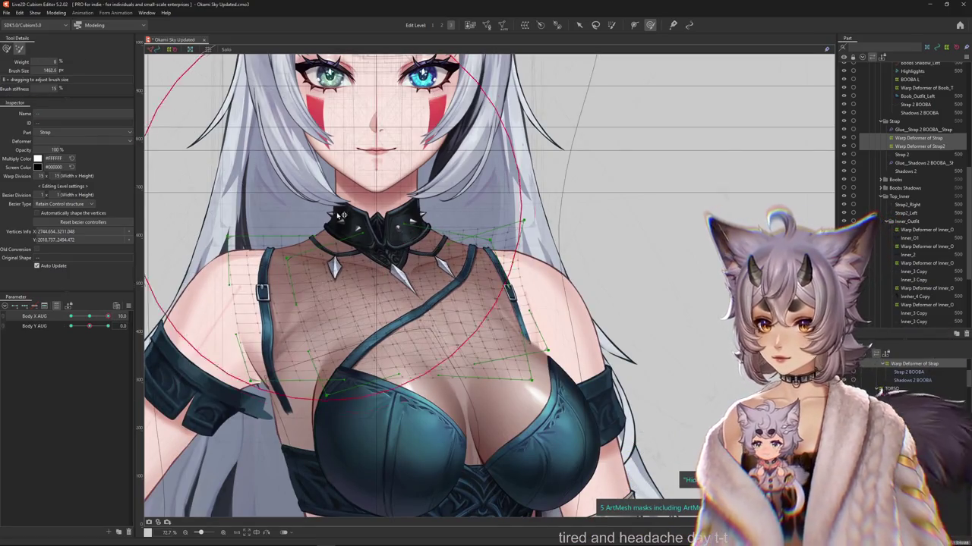
left_click_drag(592, 197, 561, 205)
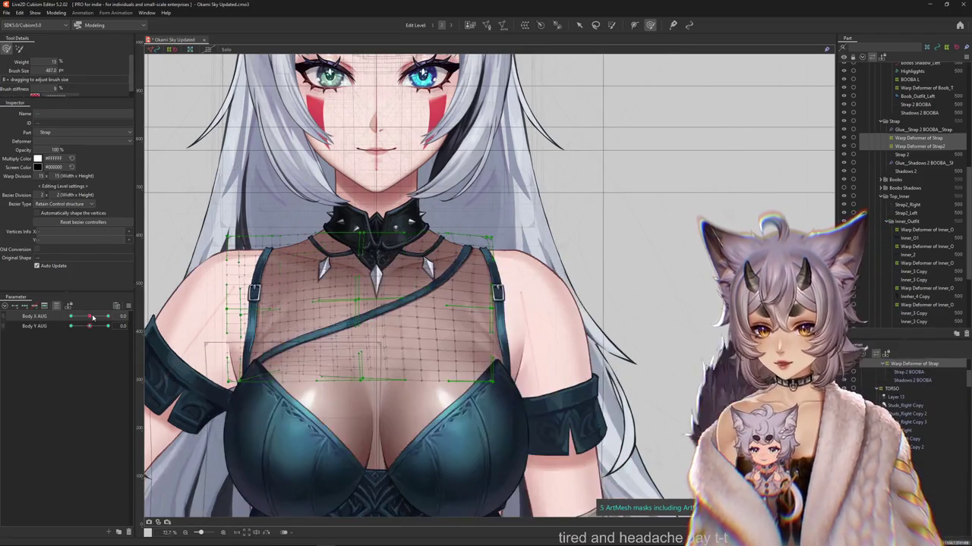
left_click(20, 50)
left_click_drag(456, 199, 440, 199)
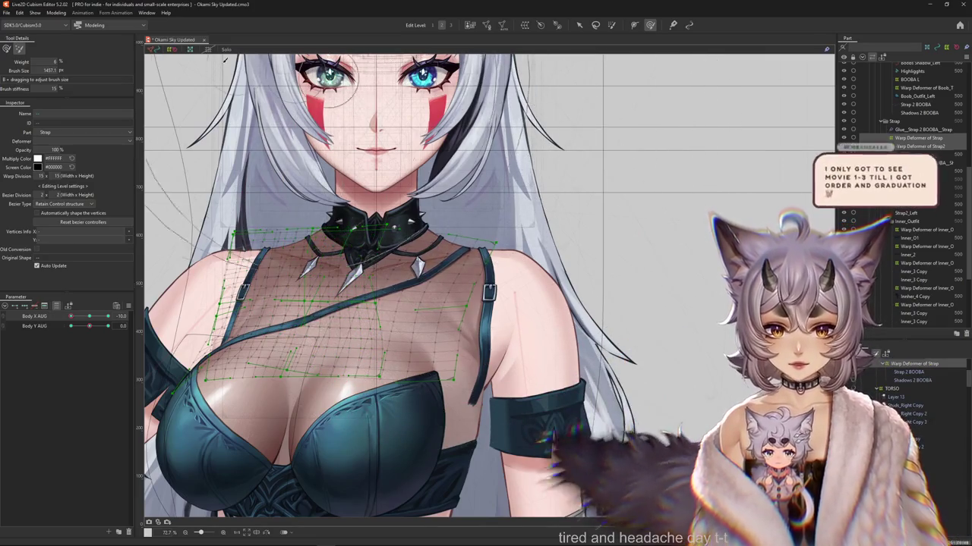
left_click_drag(512, 152, 494, 163)
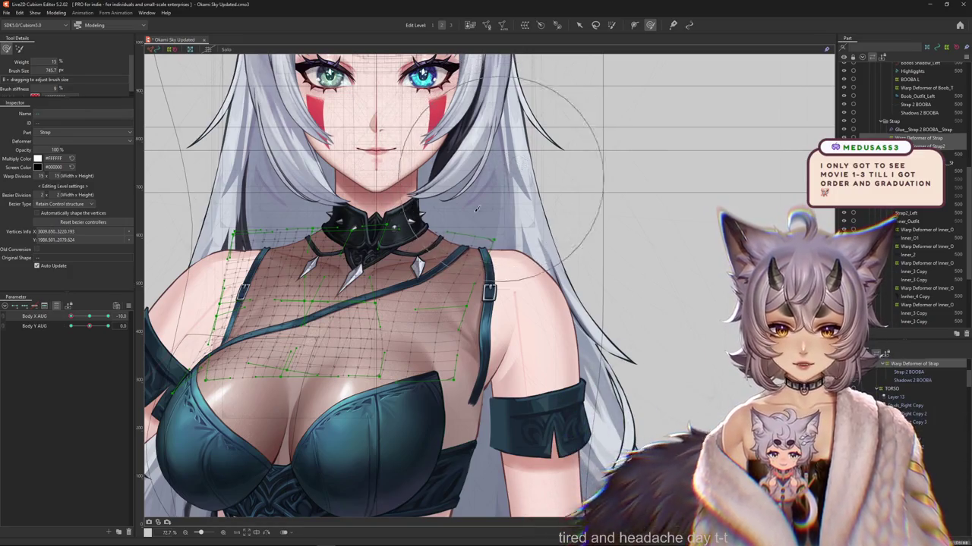
left_click_drag(390, 220, 404, 281)
Sweep the Body X angle to both sides to test how the strap follows.
scroll(253, 366, "down", 3)
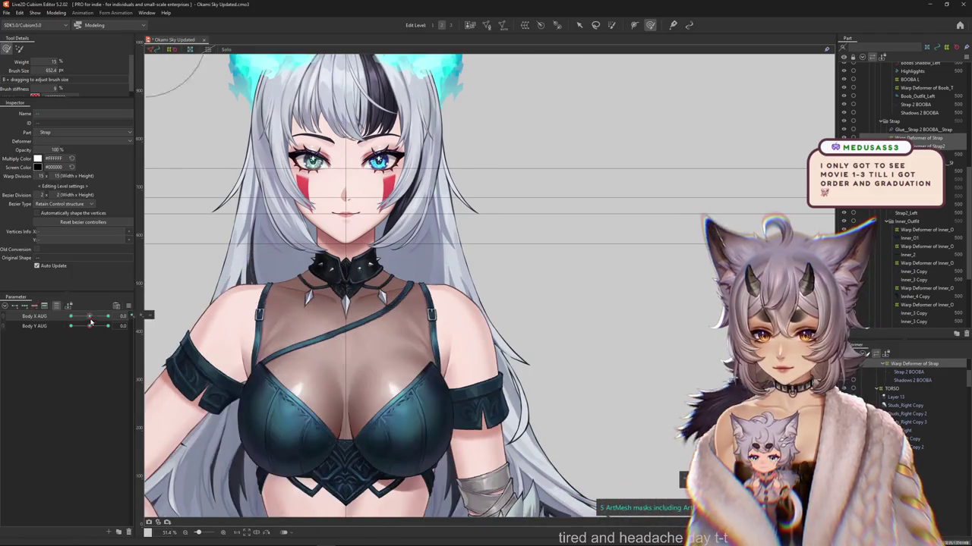
left_click_drag(89, 326, 72, 325)
scroll(336, 340, "up", 3)
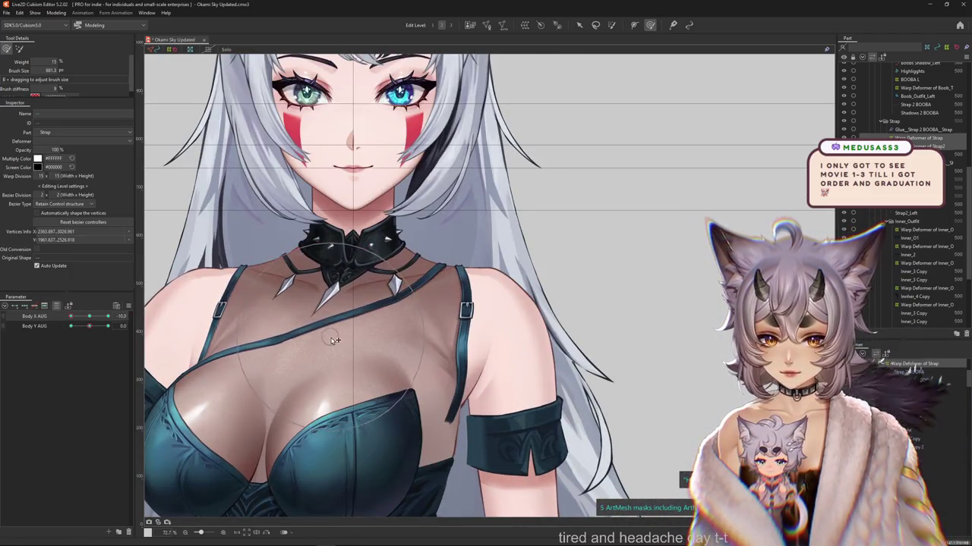
scroll(335, 340, "down", 3)
left_click_drag(89, 316, 213, 292)
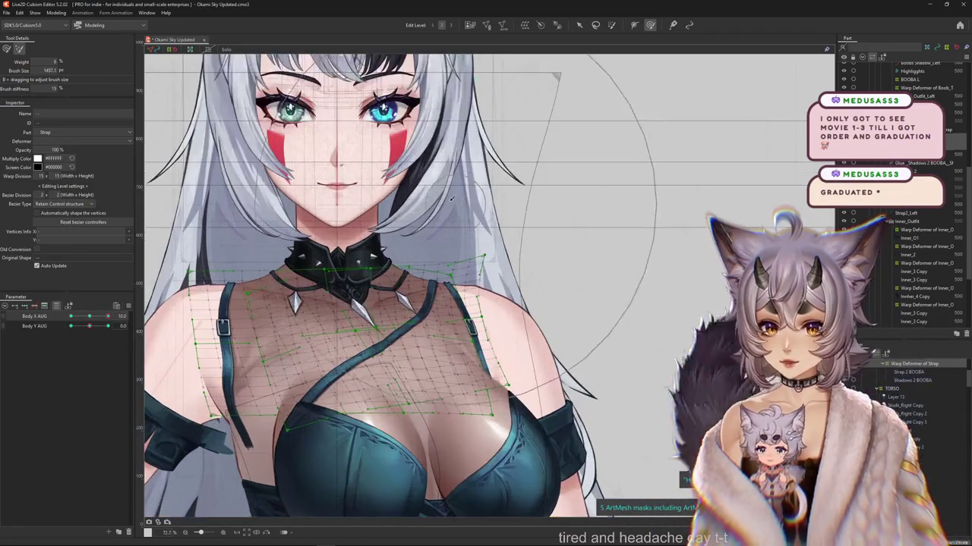
scroll(377, 245, "up", 3)
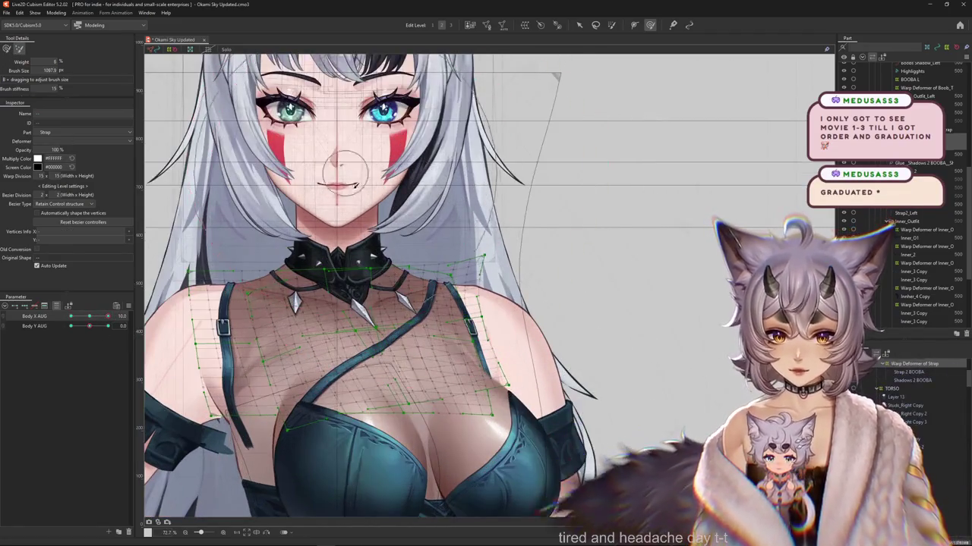
Deselect the strap deformer and enlarge the deform brush to size 696.5.
right_click(486, 216)
left_click(523, 258)
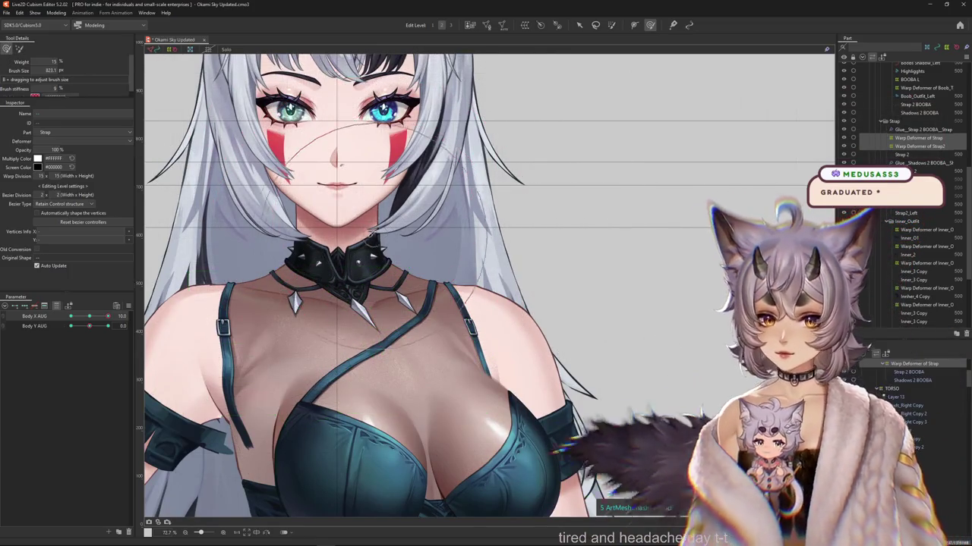
left_click_drag(365, 217, 501, 323)
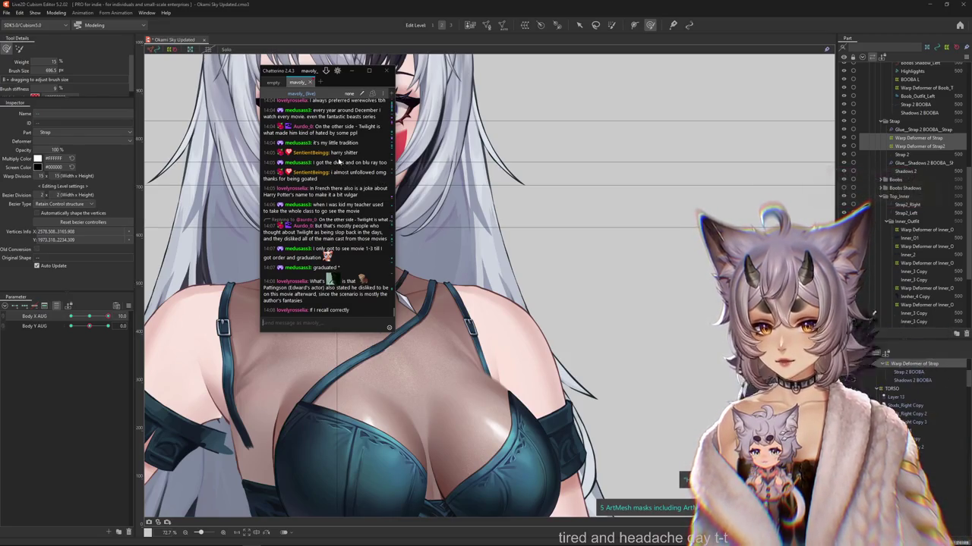
Move the Chatterino window to the right screen edge and bring Cubism back to the front.
left_click_drag(277, 71, 968, 43)
left_click(868, 118)
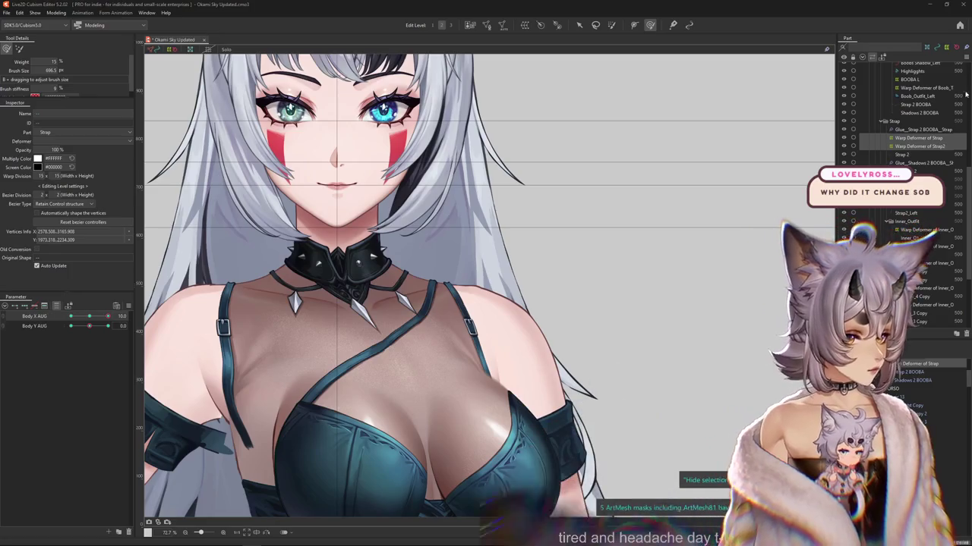
Deselect the strap, turn the body to Body X AUG -10, and frame the chest and face.
mouse_move(107, 316)
left_mouse_down()
mouse_move(91, 318)
mouse_move(107, 316)
left_mouse_up()
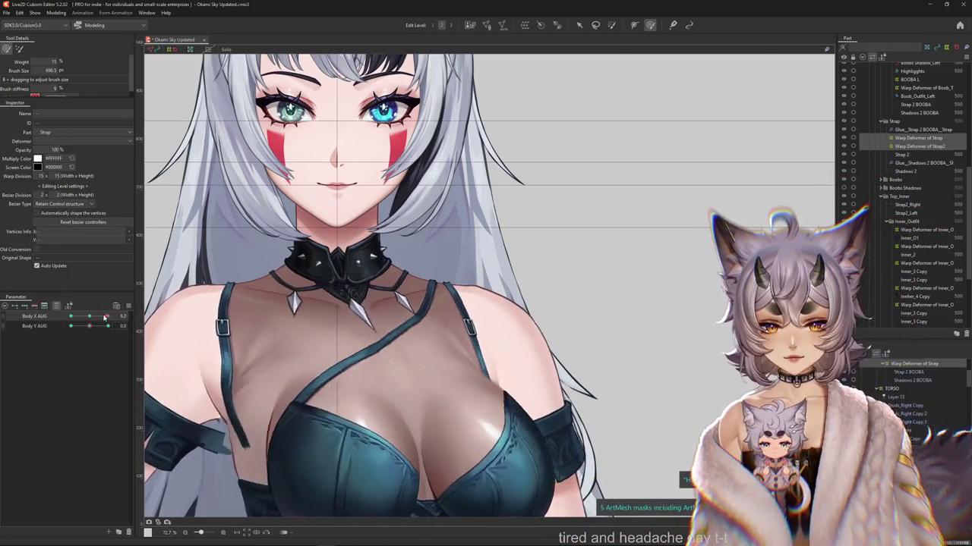
left_click(408, 229)
left_click_drag(90, 317, 70, 316)
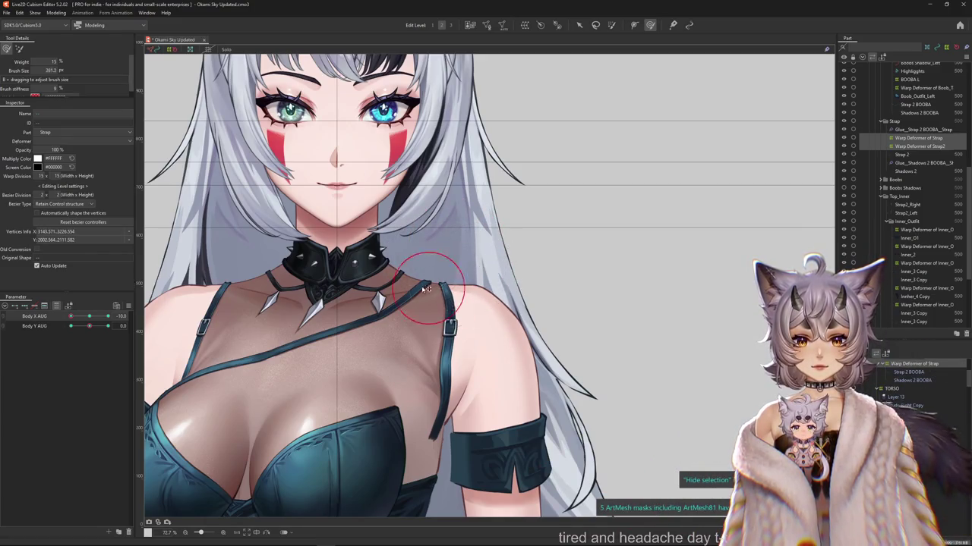
scroll(425, 282, "up", 2)
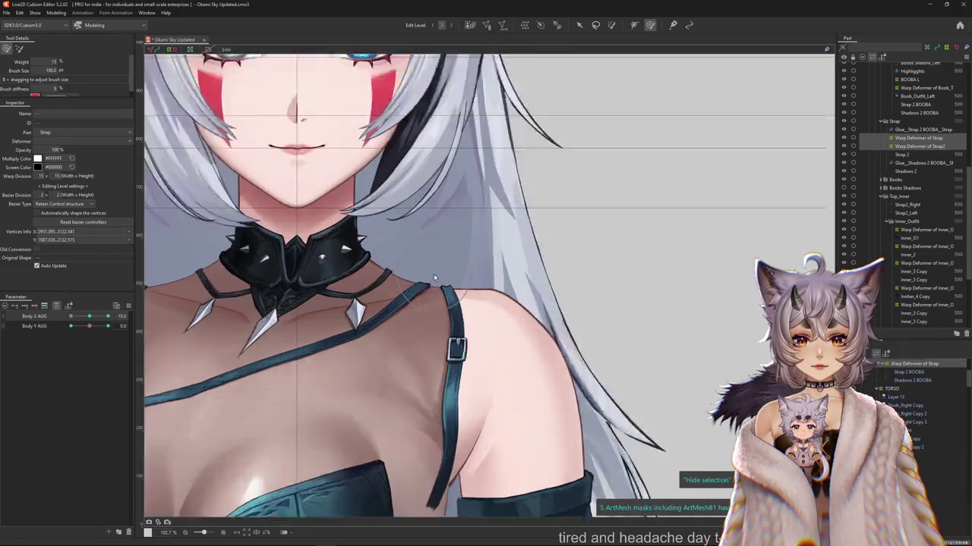
scroll(436, 300, "up", 2)
scroll(445, 314, "down", 2)
scroll(445, 314, "down", 2)
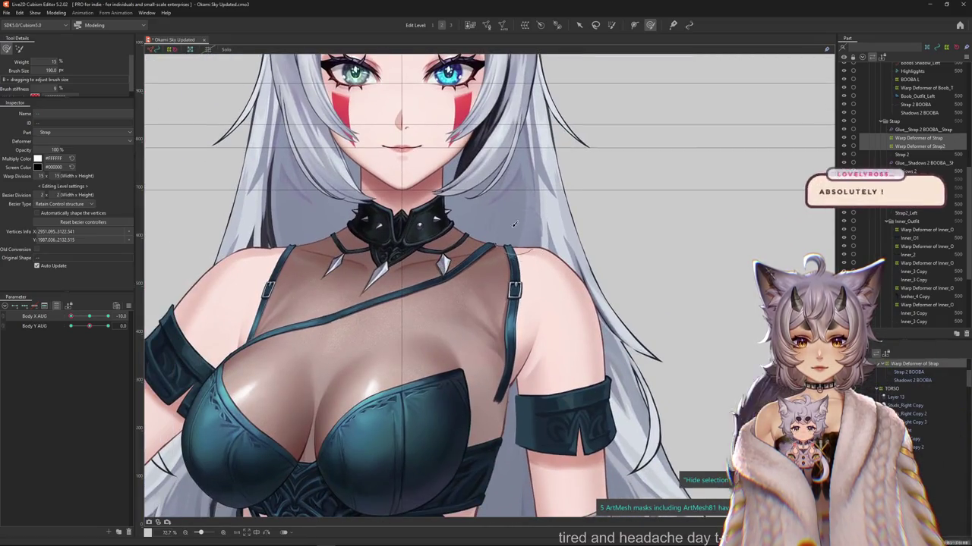
scroll(488, 215, "up", 4)
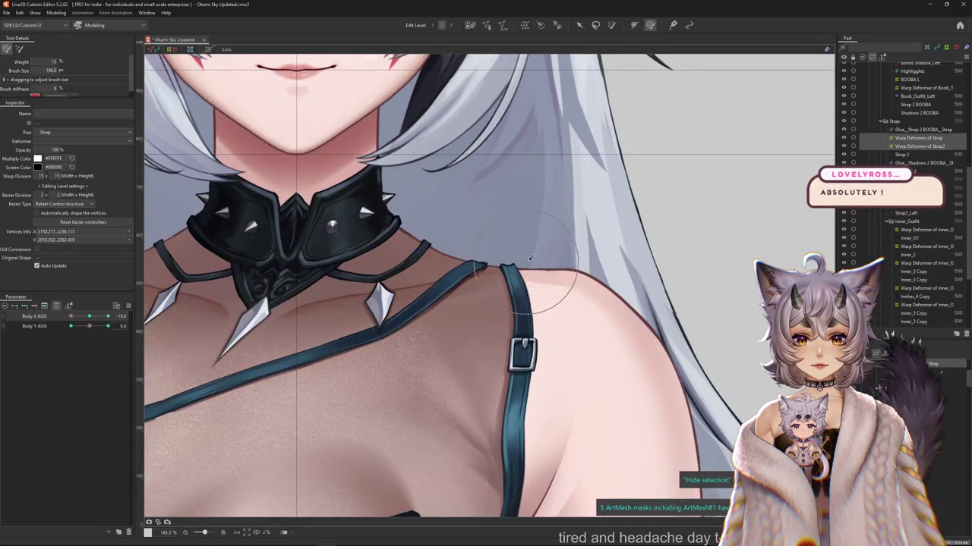
scroll(531, 289, "up", 2)
scroll(467, 342, "down", 2)
scroll(445, 315, "down", 1)
scroll(446, 319, "down", 3)
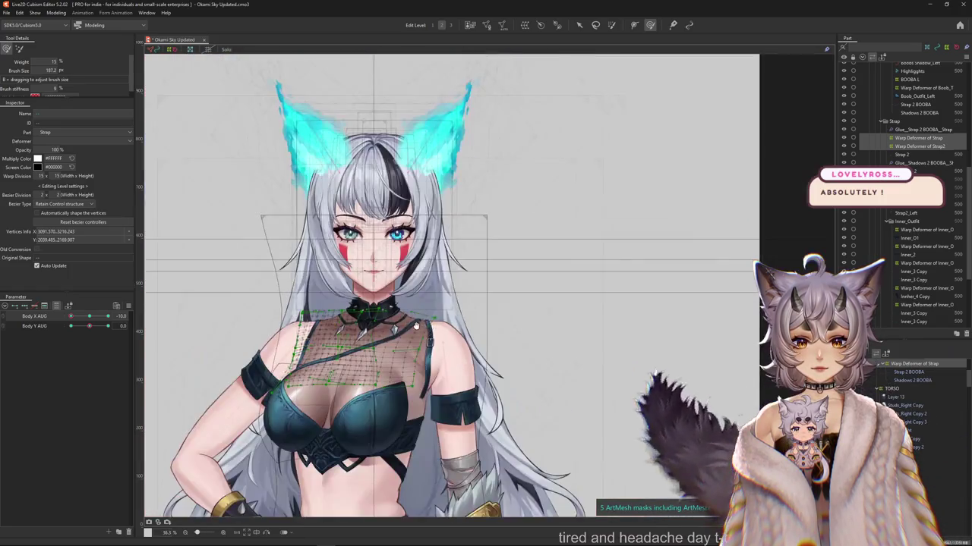
scroll(425, 303, "up", 2)
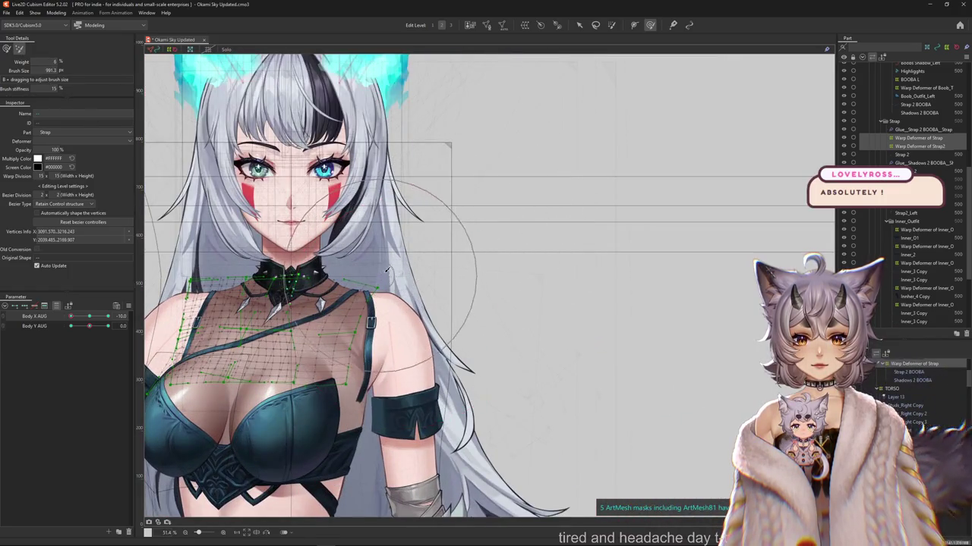
scroll(456, 324, "down", 1)
scroll(456, 324, "up", 1)
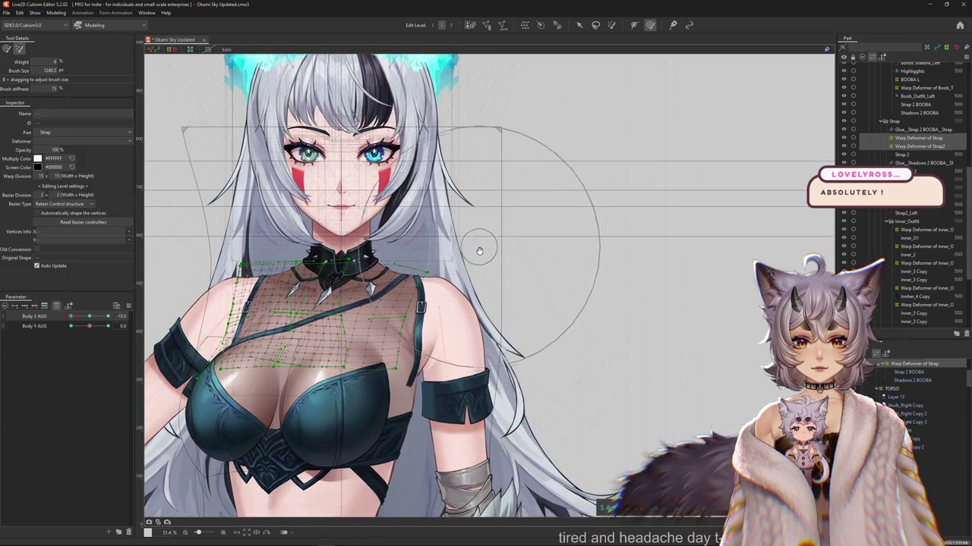
scroll(488, 285, "down", 1)
scroll(488, 285, "up", 1)
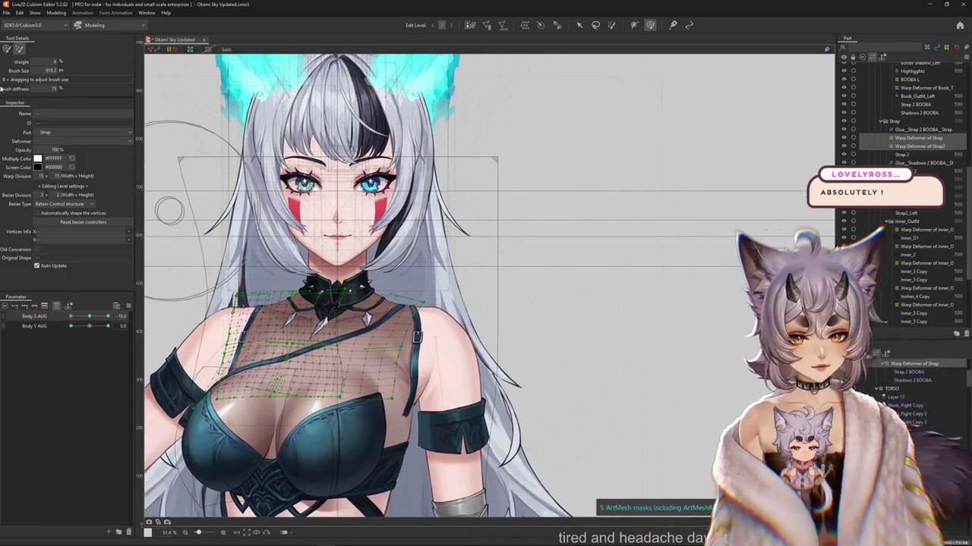
scroll(269, 349, "up", 1)
left_click_drag(269, 349, 365, 280)
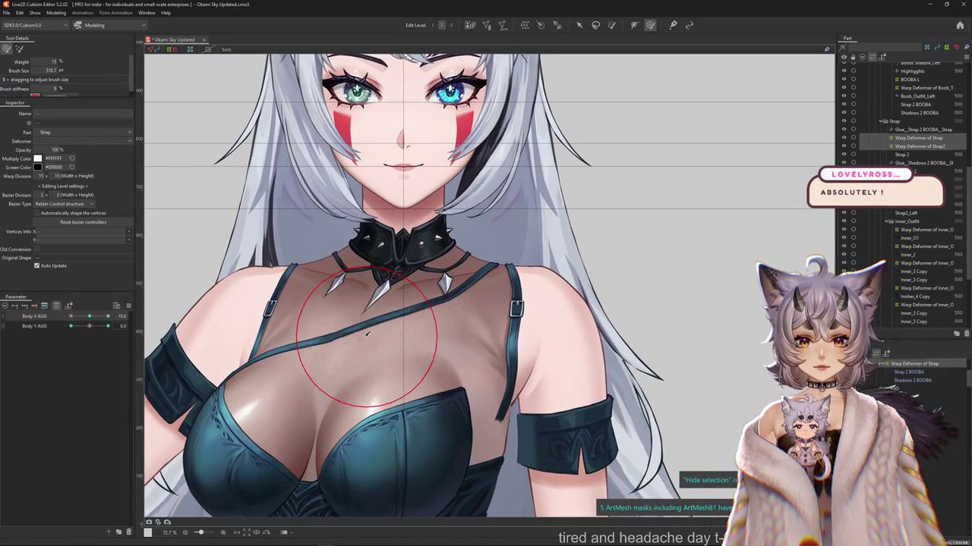
Sweep Body X AUG across its range, then pose the model at Body X 0, Body Y 10.
left_click_drag(71, 316, 107, 316)
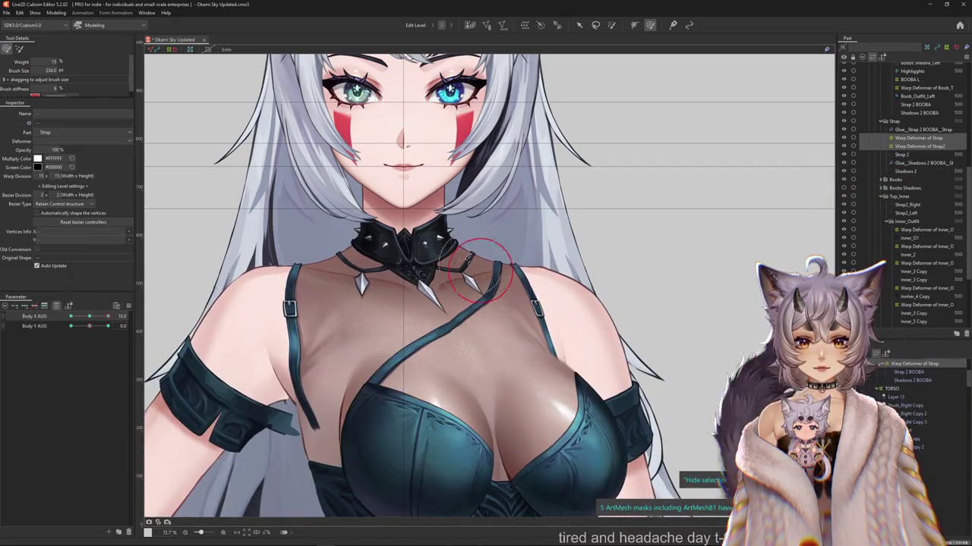
left_click_drag(468, 258, 465, 252)
scroll(462, 250, "down", 3)
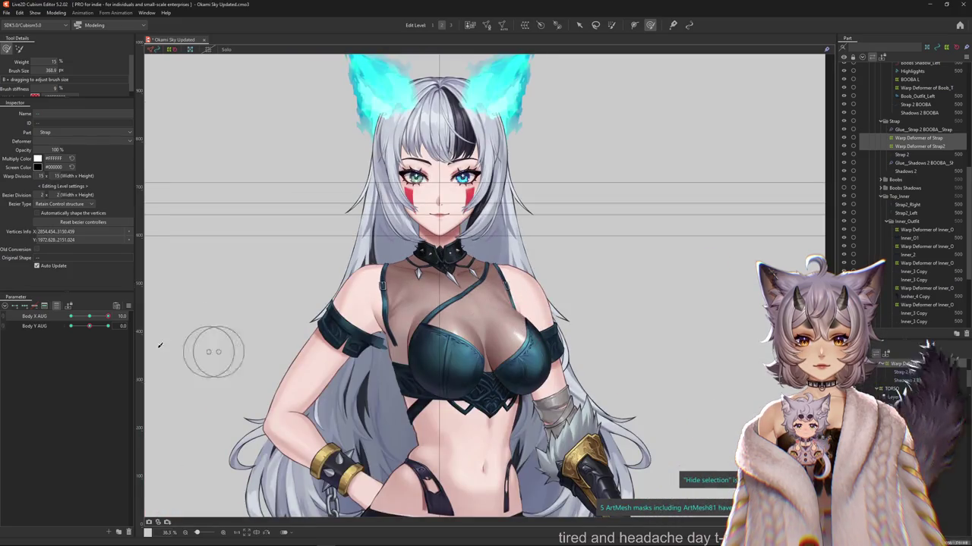
left_click_drag(213, 351, 281, 280)
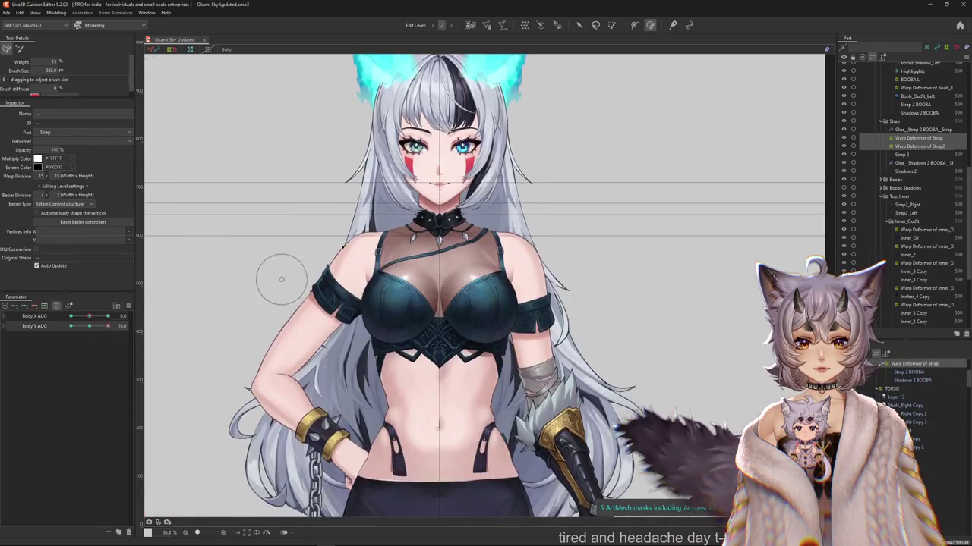
Select the Strap warp deformer and resize the deform brush for warping at Body Y AUG 10.
scroll(402, 228, "up", 3)
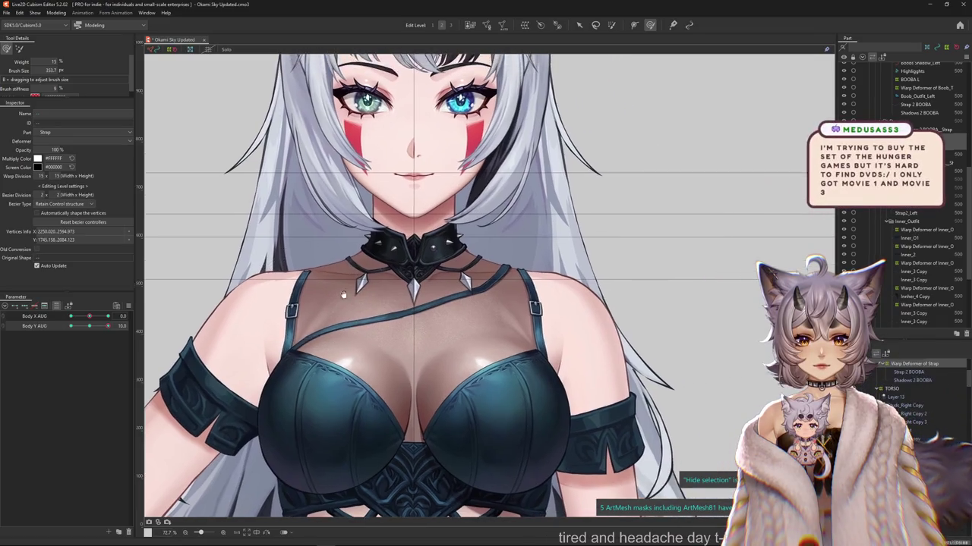
left_click(20, 50)
left_click_drag(319, 215, 264, 161)
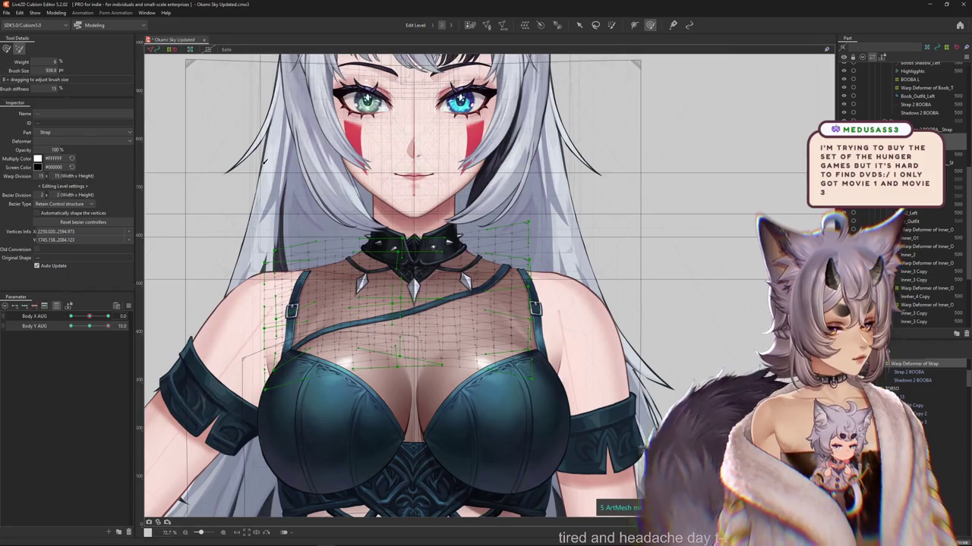
left_click_drag(264, 161, 326, 190)
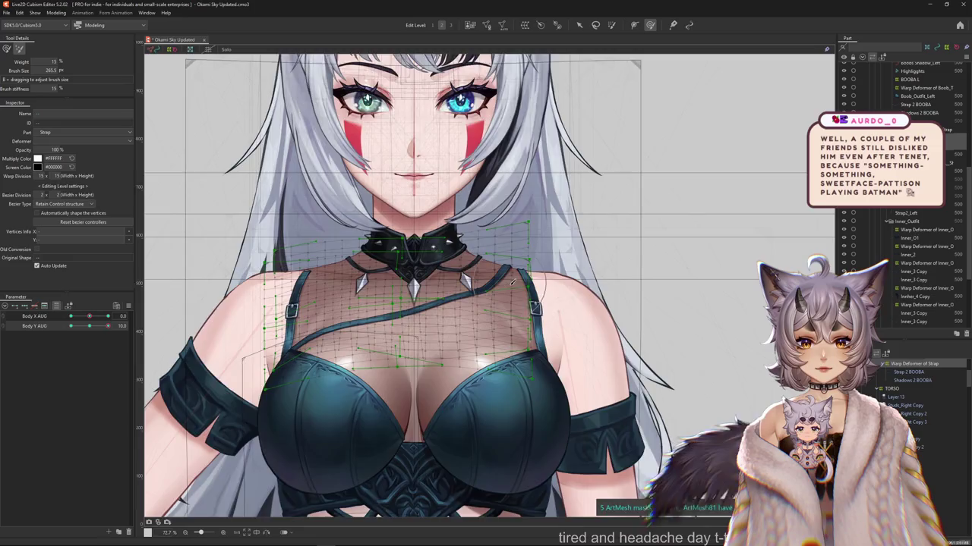
scroll(475, 274, "up", 3)
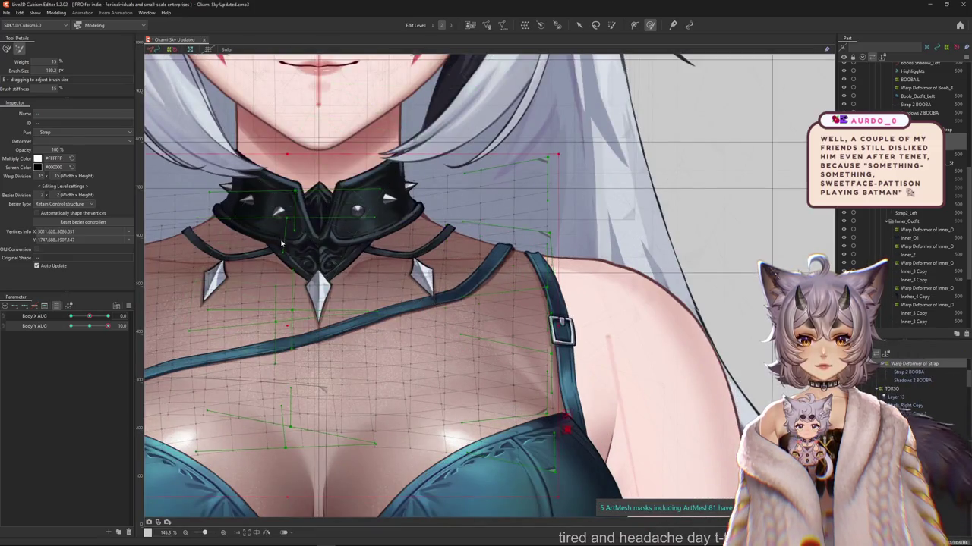
scroll(281, 243, "down", 3)
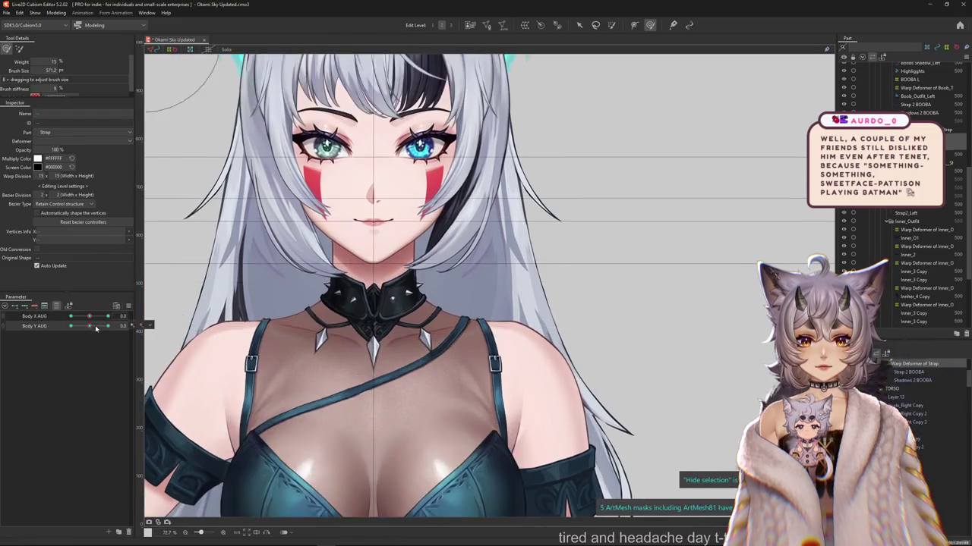
Snap Body Y AUG to its 10 keyform and reduce Brush Size to 337.2.
left_click(352, 293)
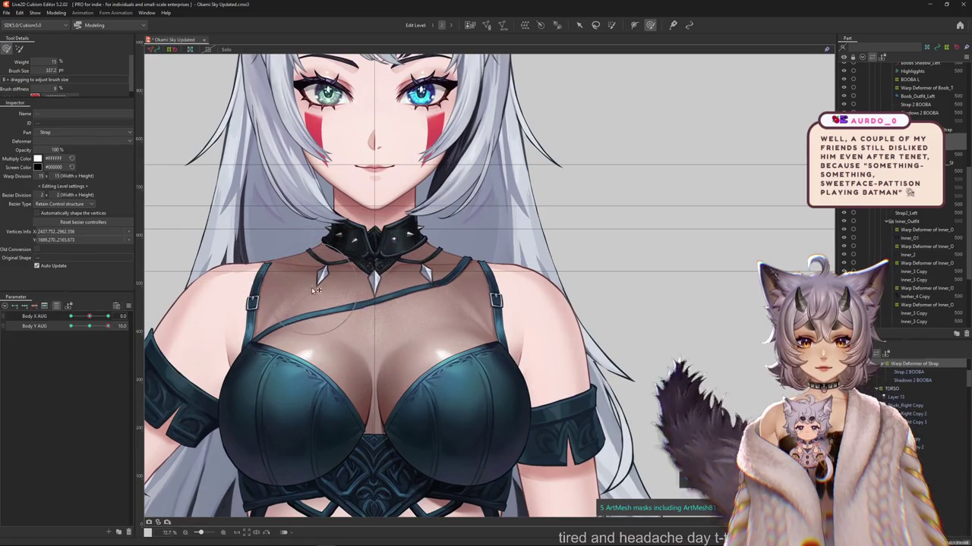
left_click_drag(328, 326, 367, 316)
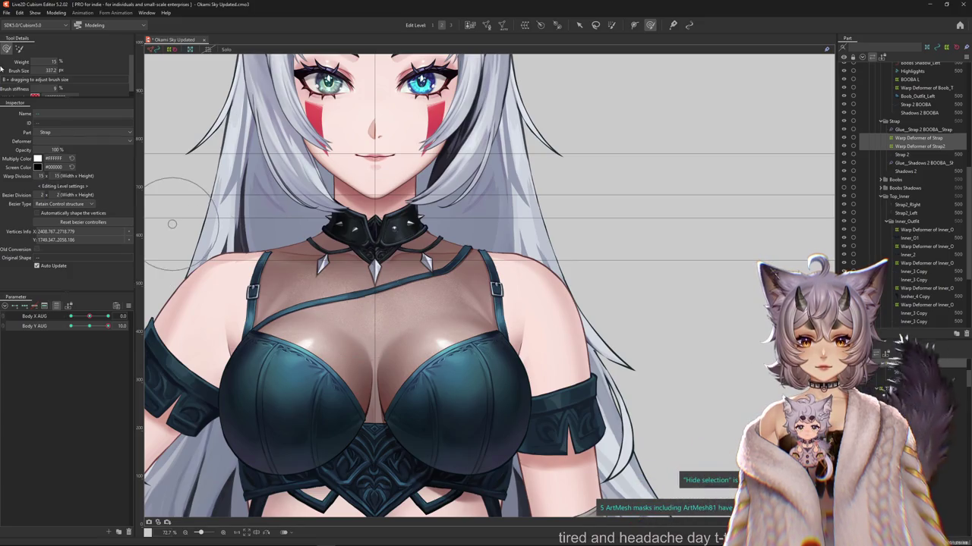
Resize the deform brush to cover the neck area and check the objects under it.
left_click_drag(171, 224, 163, 217)
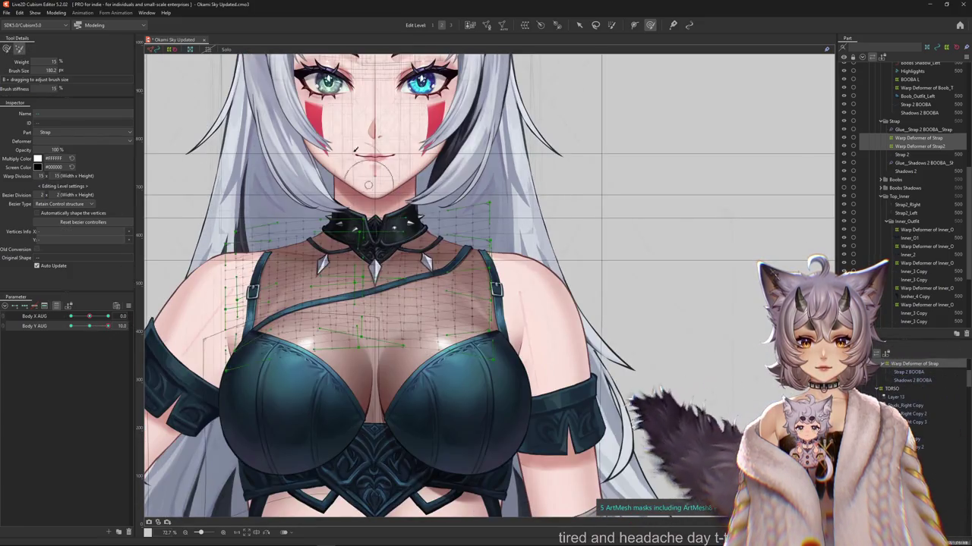
left_click_drag(368, 185, 355, 228)
right_click(396, 195)
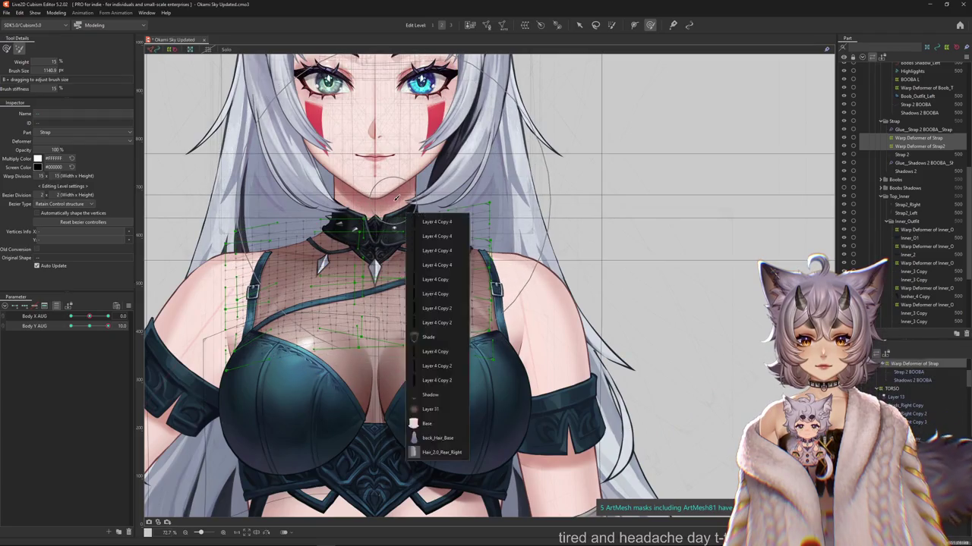
left_click(341, 198)
scroll(400, 190, "down", 2)
scroll(400, 190, "up", 2)
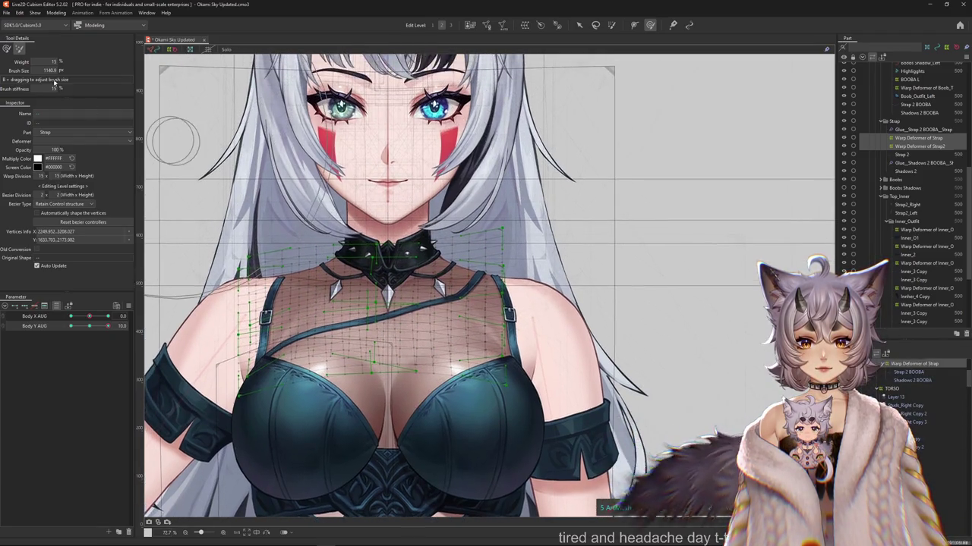
scroll(396, 203, "up", 2)
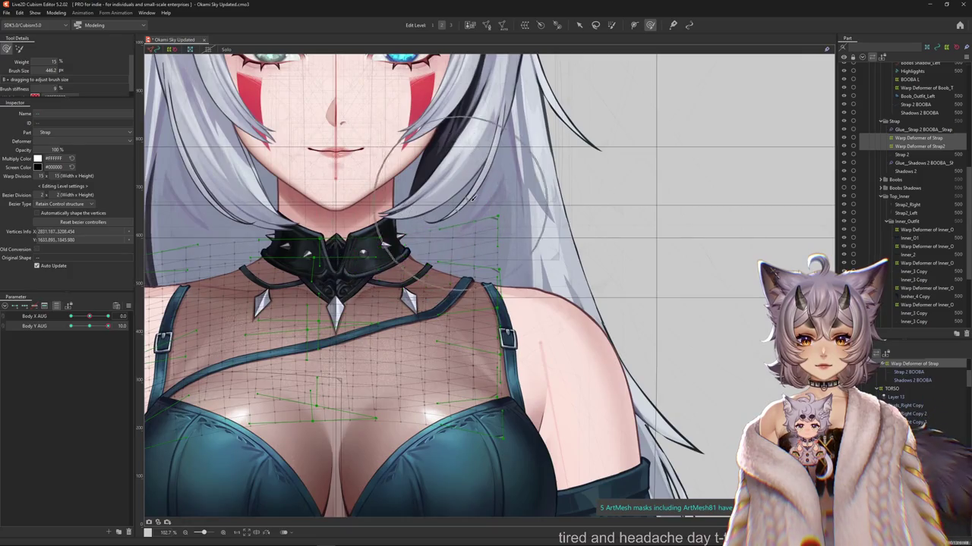
Sculpt the strap mesh over the chest with varying brush sizes, then hide the mesh to preview.
left_click_drag(508, 231, 488, 316)
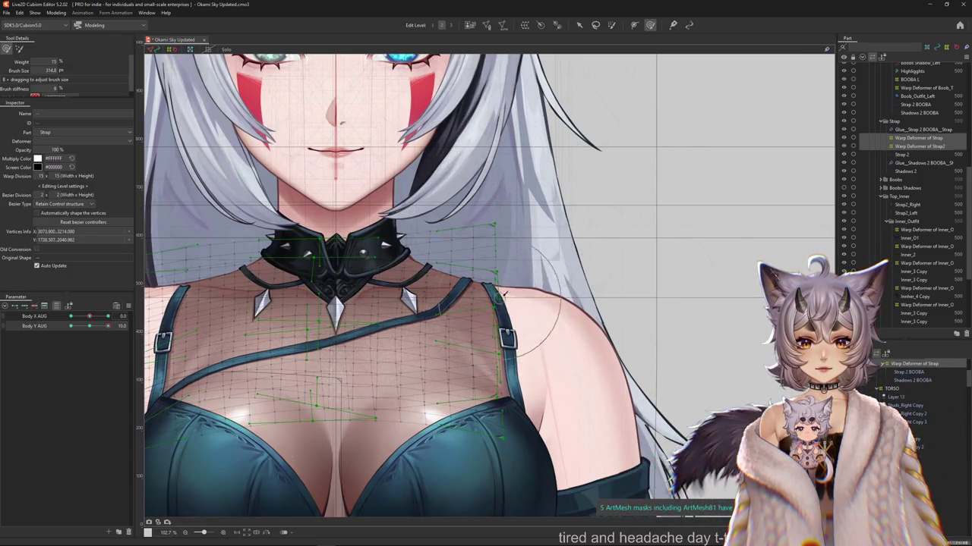
left_click_drag(407, 358, 366, 345)
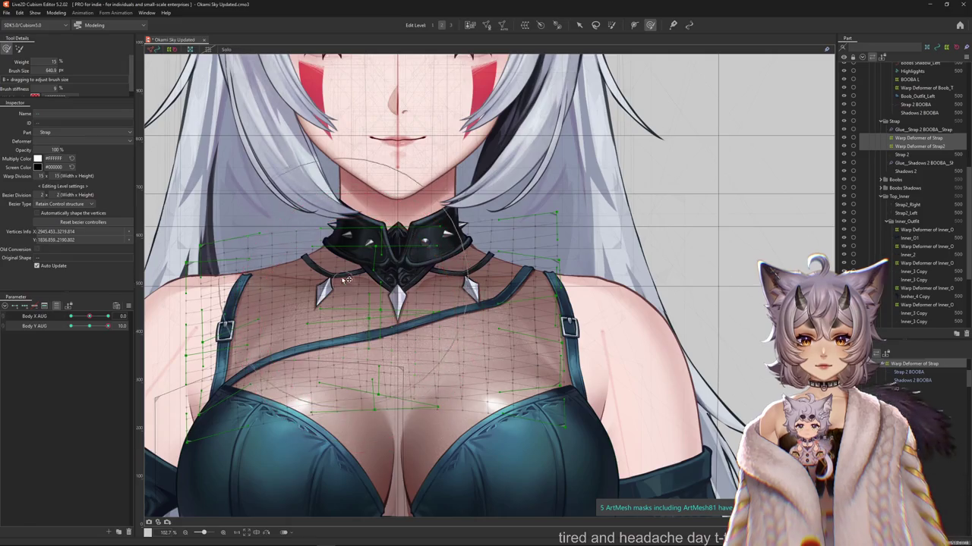
left_click_drag(345, 280, 401, 282)
left_click_drag(379, 337, 390, 278)
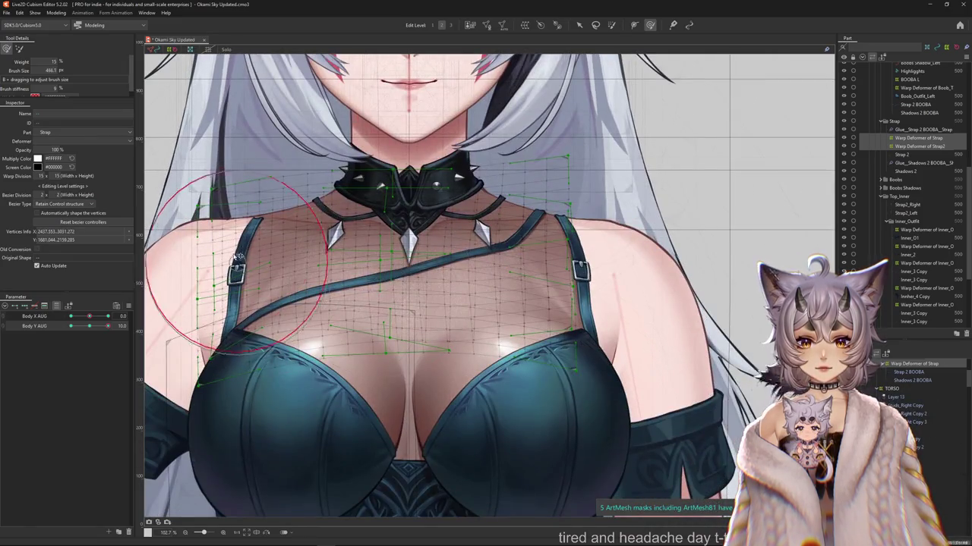
mouse_move(242, 261)
left_mouse_down()
mouse_move(282, 296)
mouse_move(463, 375)
left_mouse_up()
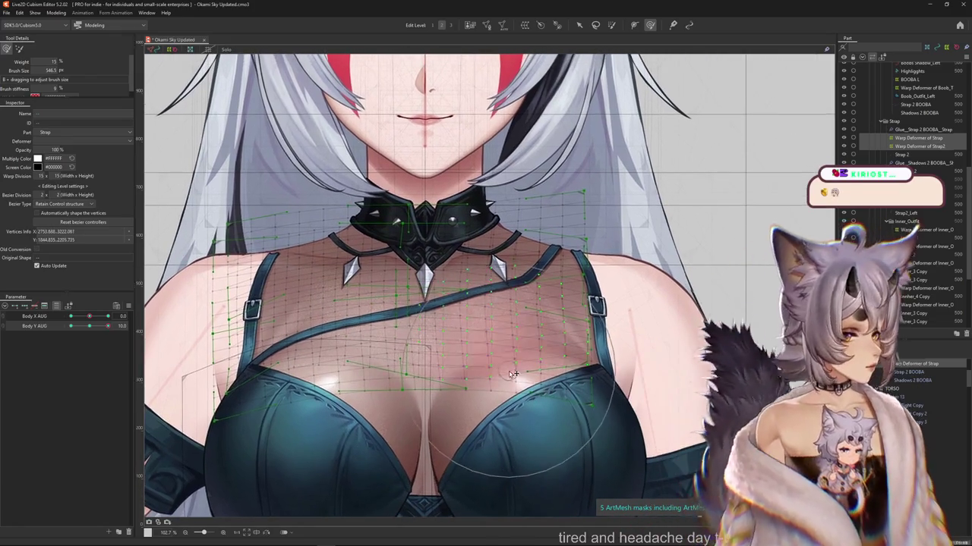
left_click_drag(347, 281, 364, 307)
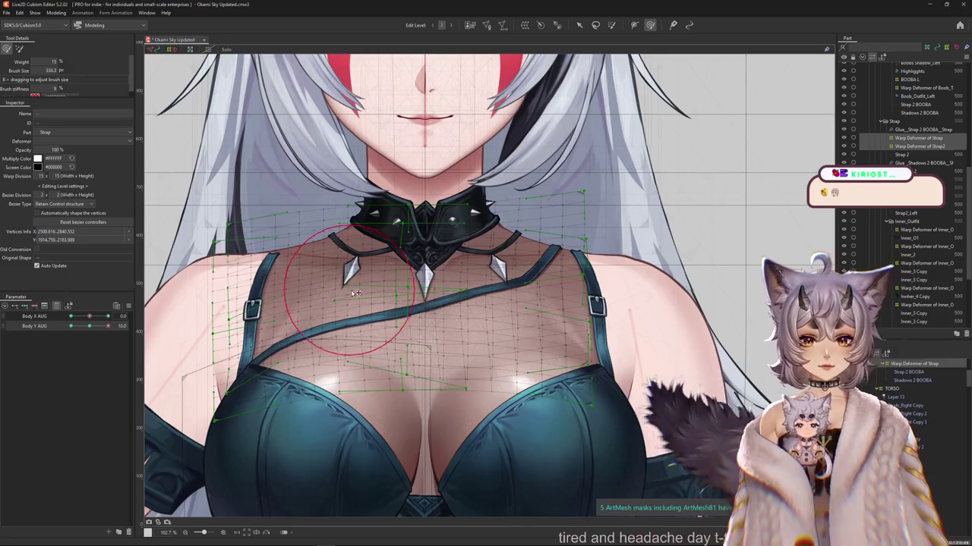
key("h")
scroll(365, 307, "down", 3)
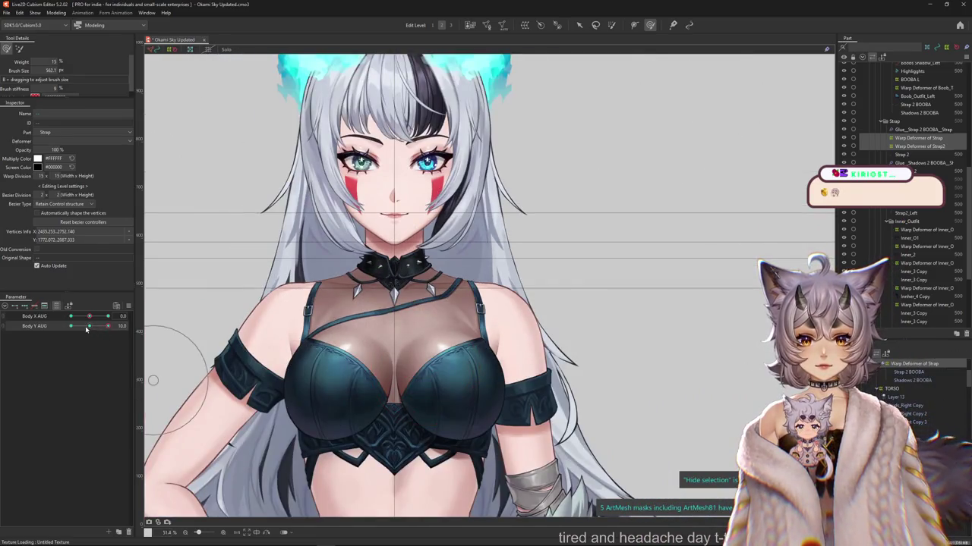
Show the strap mesh again, shrink the brush, and return to the deform brush.
scroll(174, 364, "up", 1)
scroll(133, 325, "up", 1)
scroll(394, 272, "up", 1)
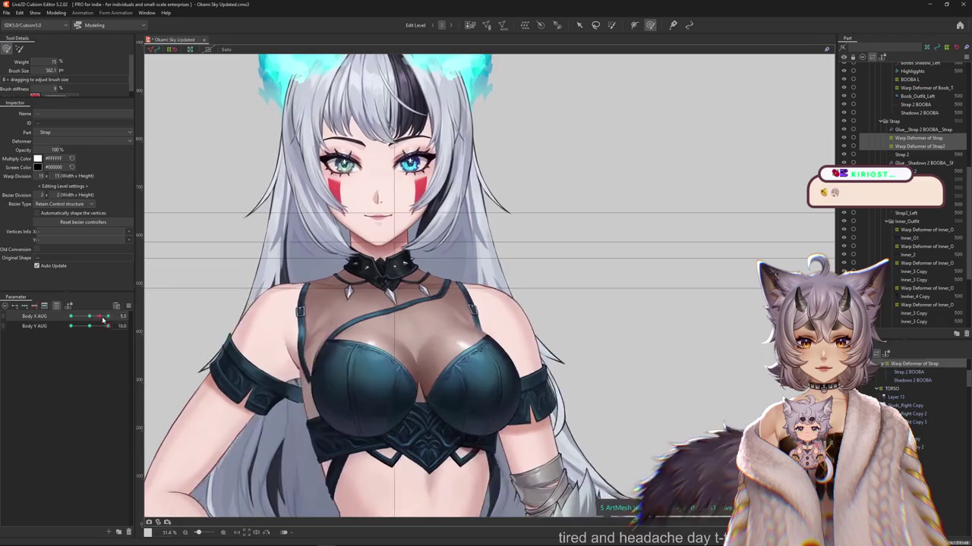
scroll(401, 273, "up", 2)
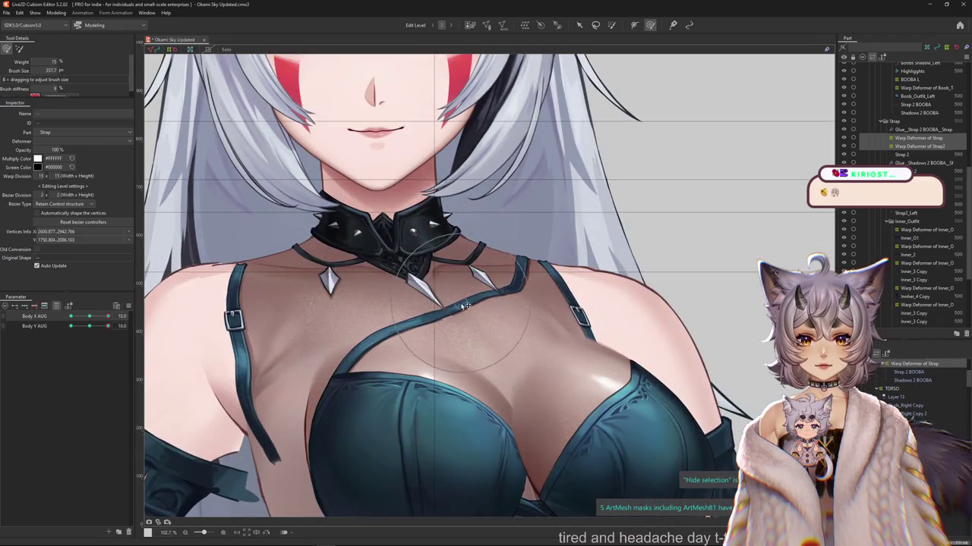
key("h")
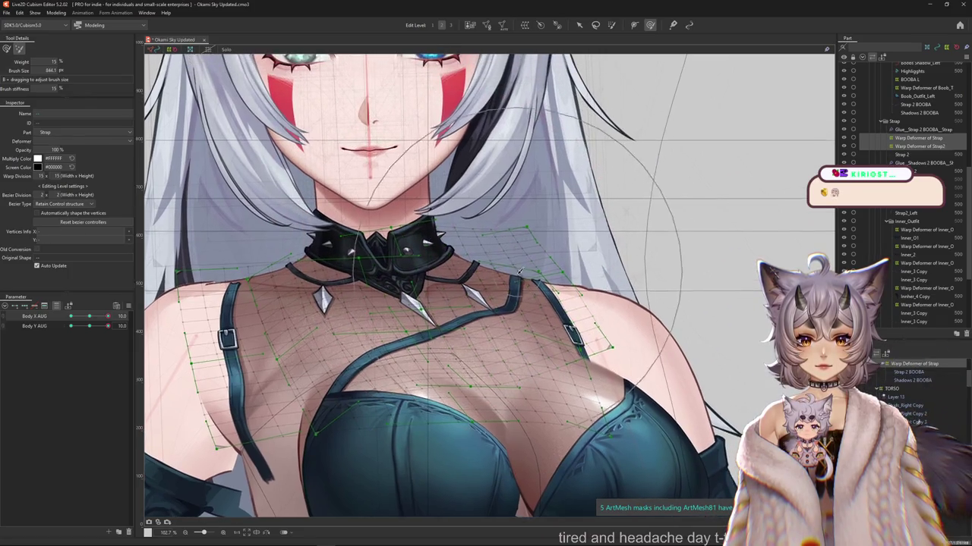
mouse_move(456, 233)
left_mouse_down()
mouse_move(405, 246)
mouse_move(426, 230)
mouse_move(457, 47)
left_mouse_up()
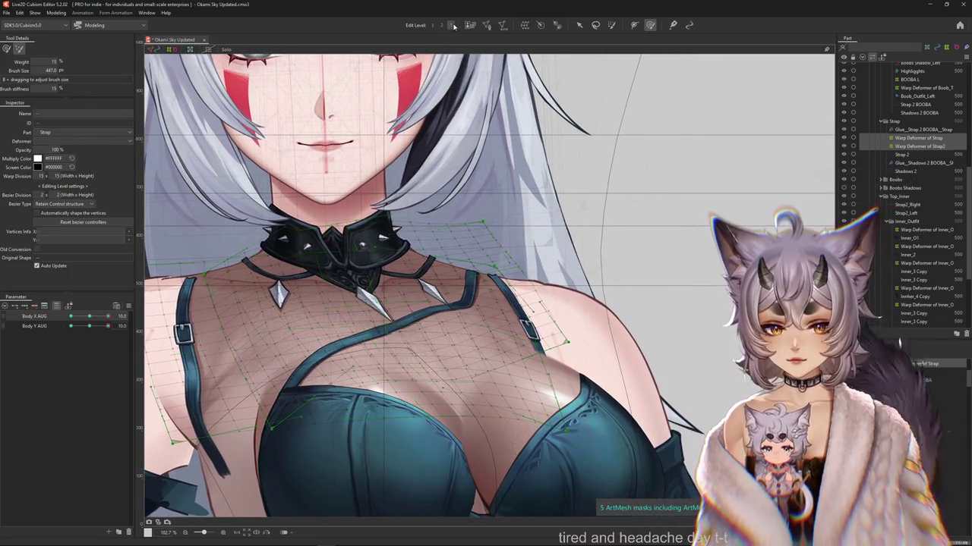
left_click(612, 25)
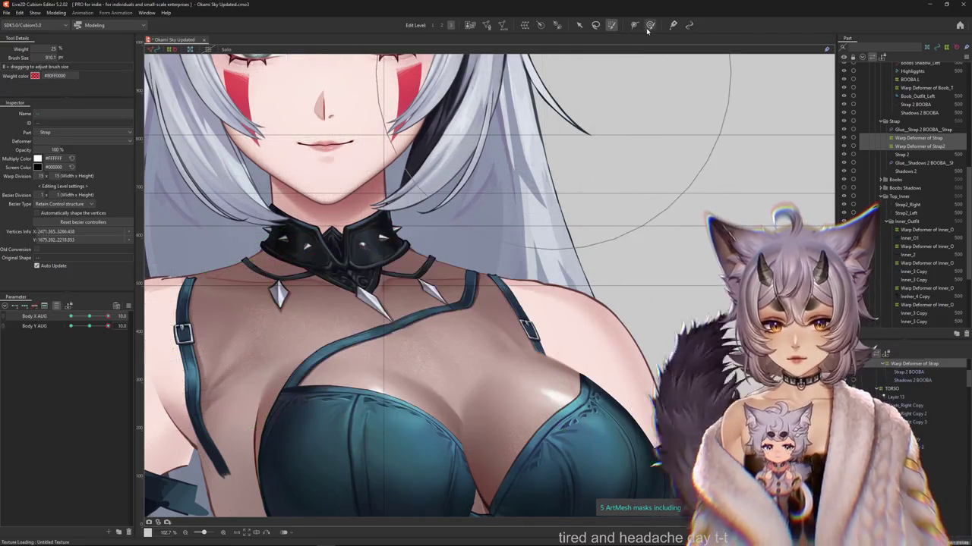
left_click(649, 25)
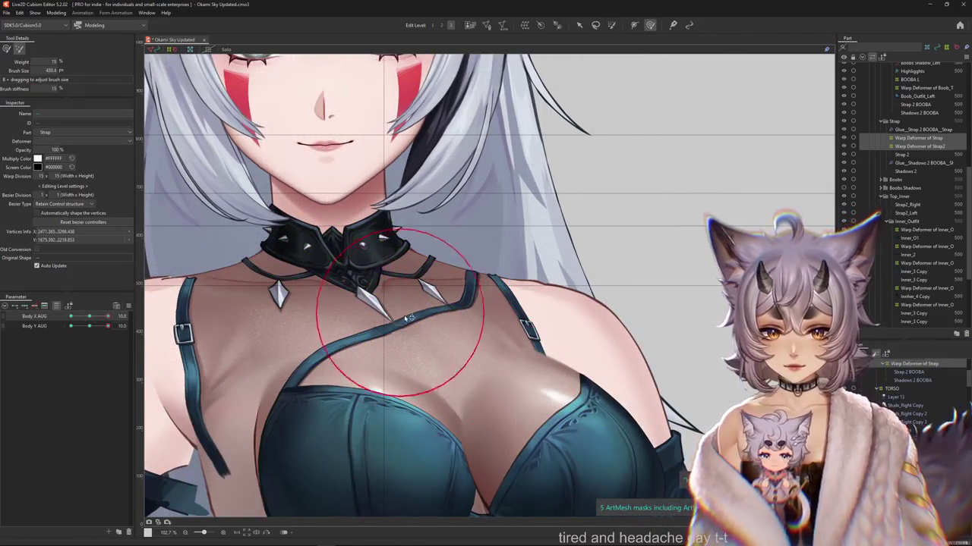
Bend the strap deformer over the chest and right shoulder, alternating brush modes.
left_click(8, 51)
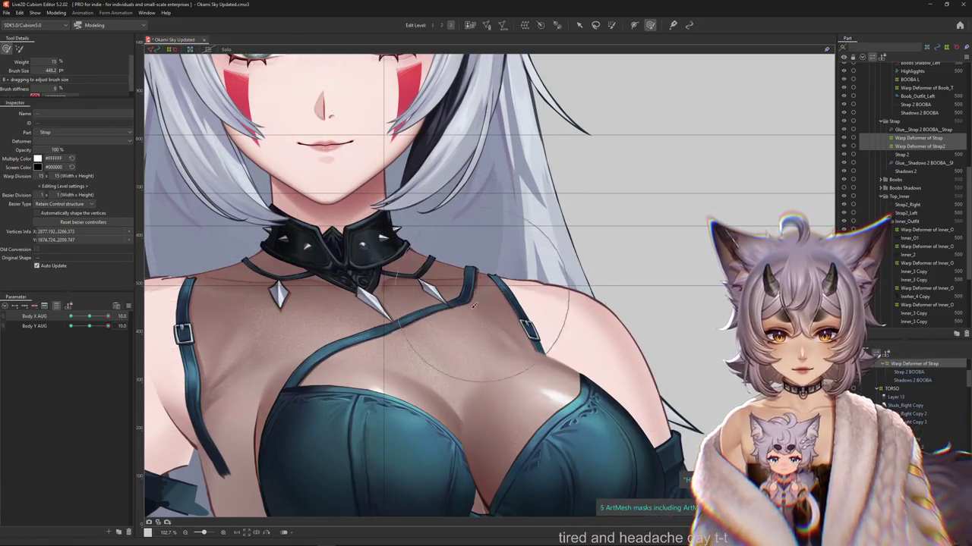
left_click_drag(435, 320, 420, 277)
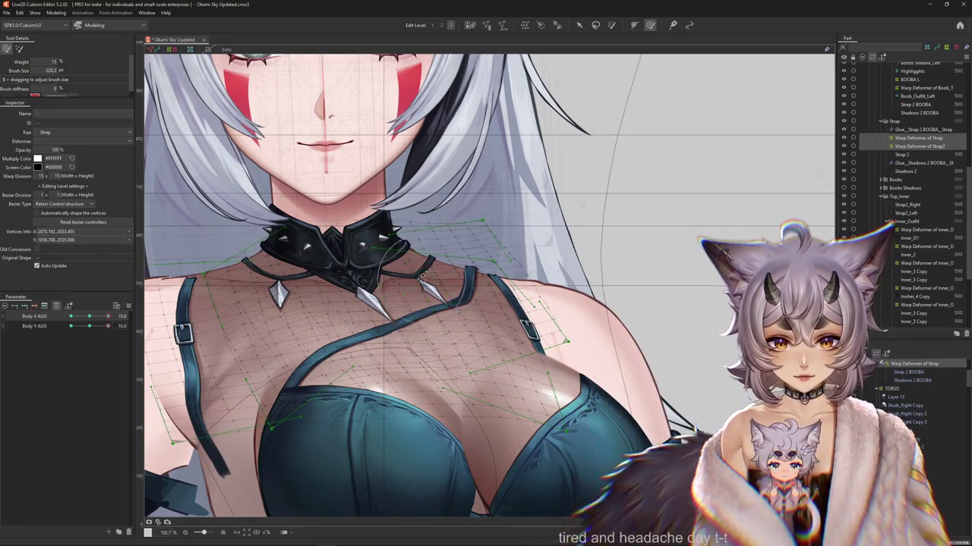
left_click(20, 50)
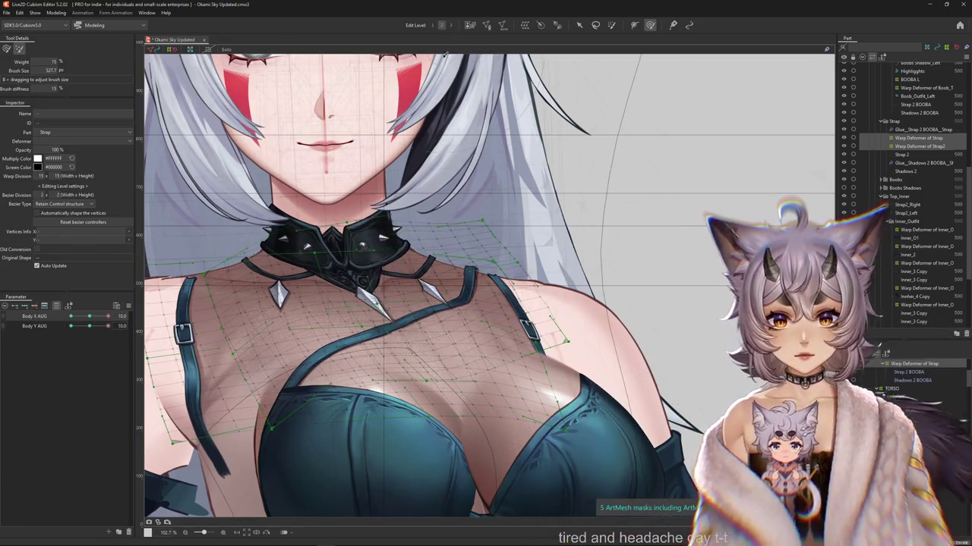
mouse_move(408, 283)
left_mouse_down()
mouse_move(457, 262)
mouse_move(442, 286)
left_mouse_up()
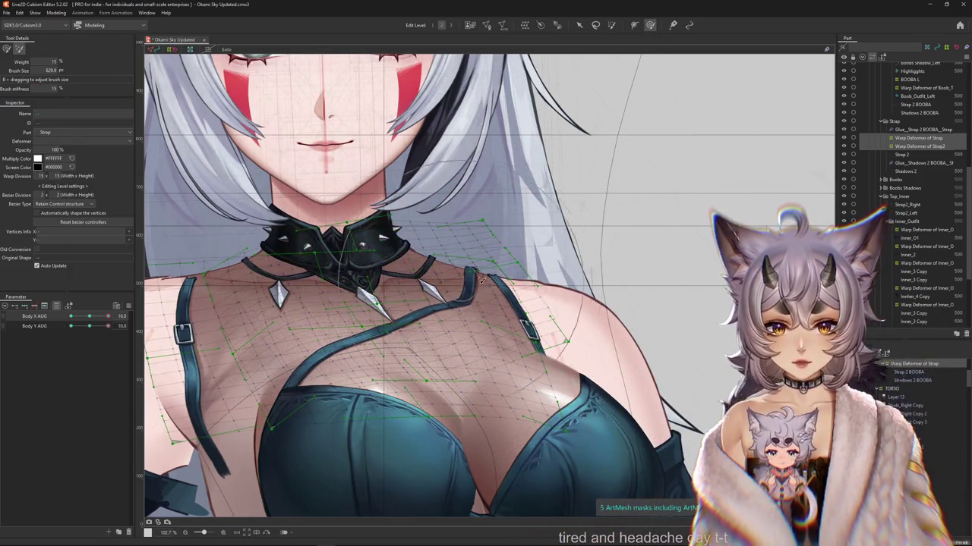
left_click(6, 48)
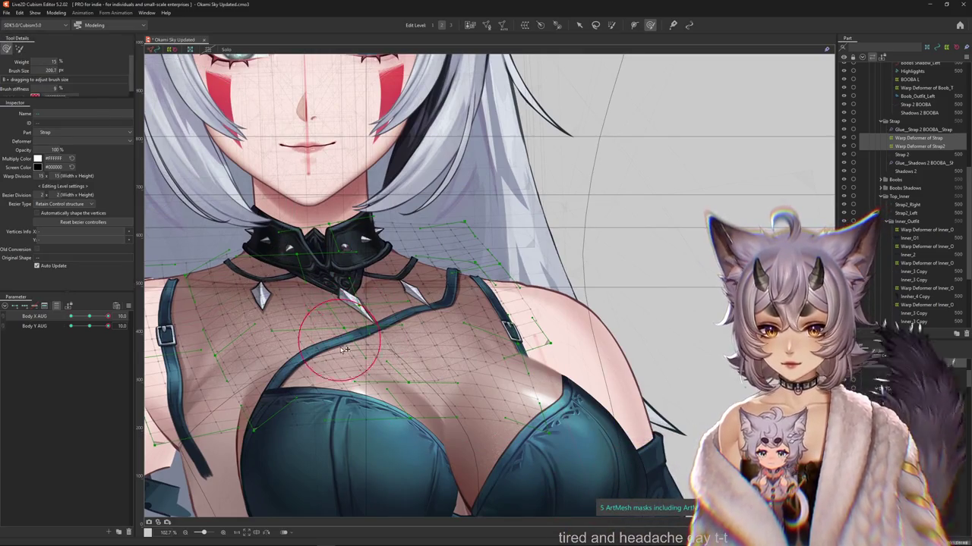
mouse_move(344, 349)
left_mouse_down()
mouse_move(332, 330)
mouse_move(484, 269)
mouse_move(458, 275)
left_mouse_up()
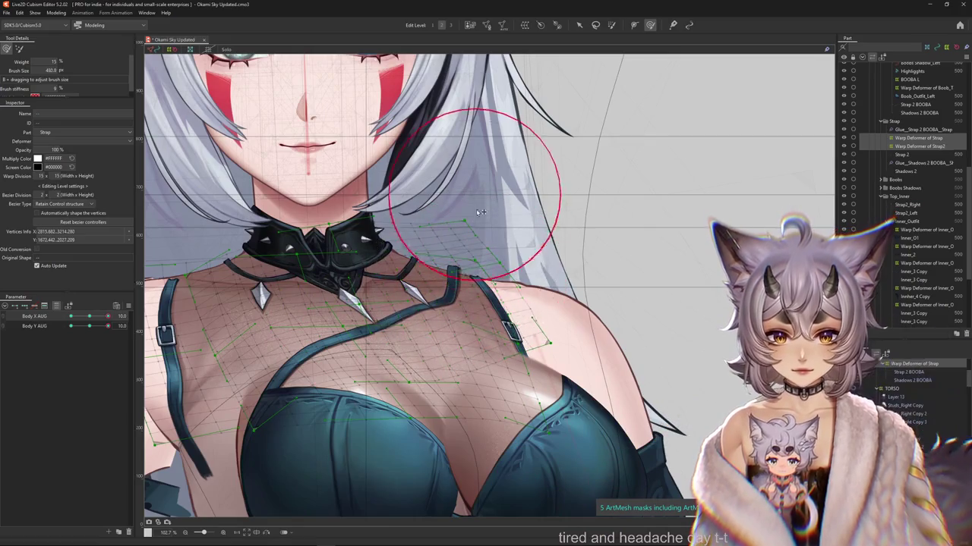
left_click_drag(500, 221, 457, 273)
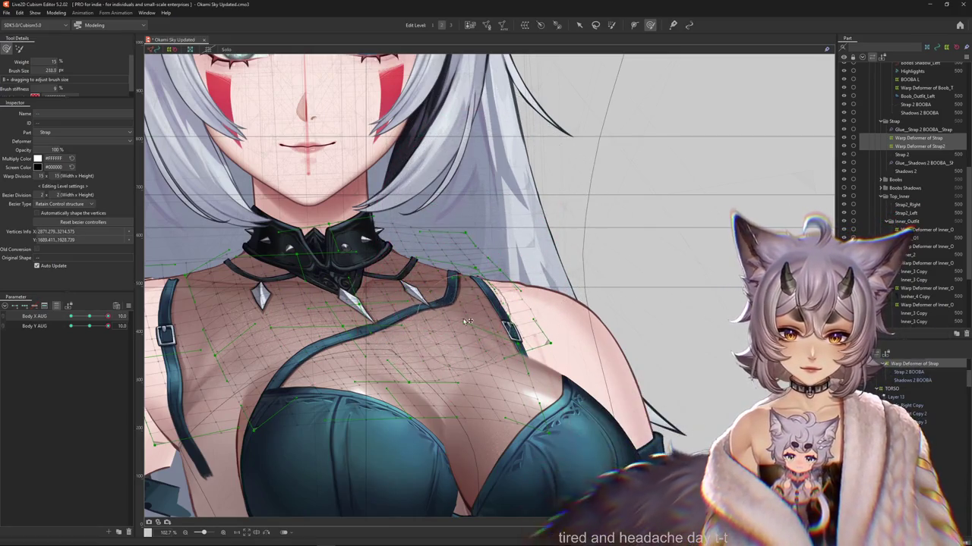
scroll(457, 273, "down", 1)
Fine-tune the strap deformer with varying brush sizes and softer stiffness.
scroll(458, 273, "down", 1)
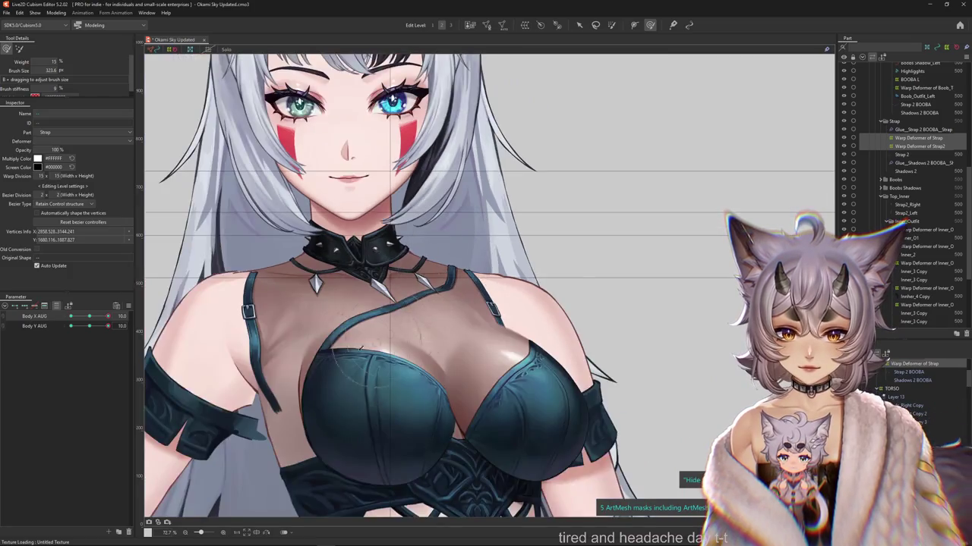
scroll(414, 308, "up", 2)
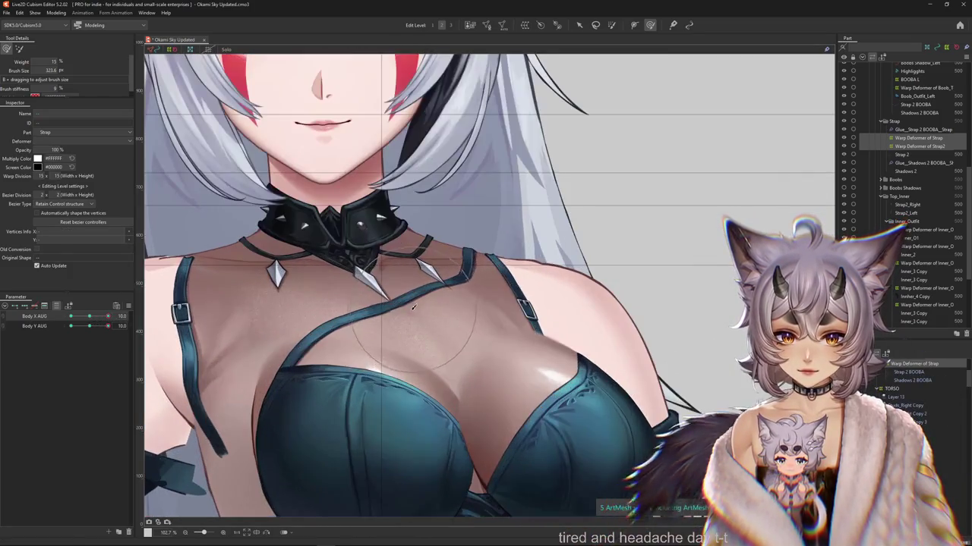
left_click_drag(466, 344, 443, 309)
left_click_drag(449, 310, 487, 332)
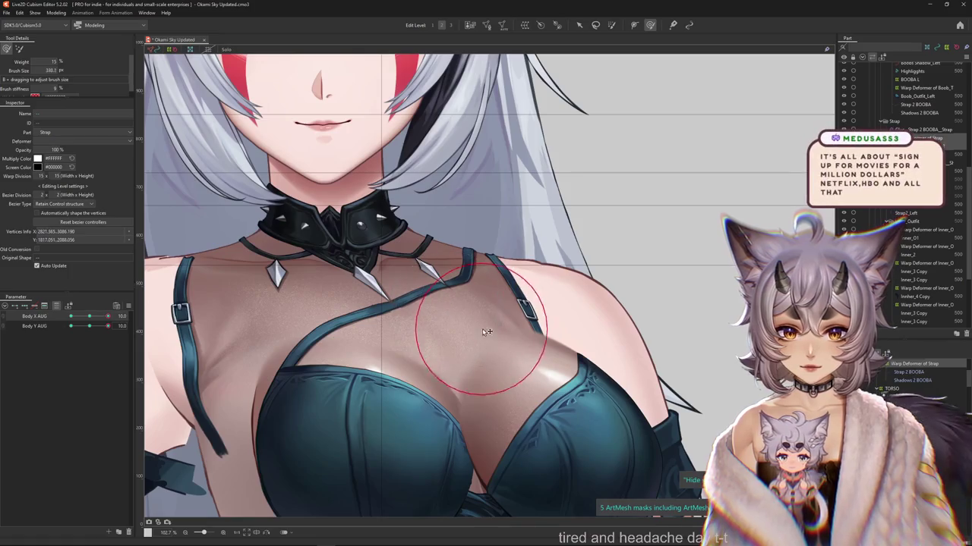
left_click_drag(480, 286, 465, 262)
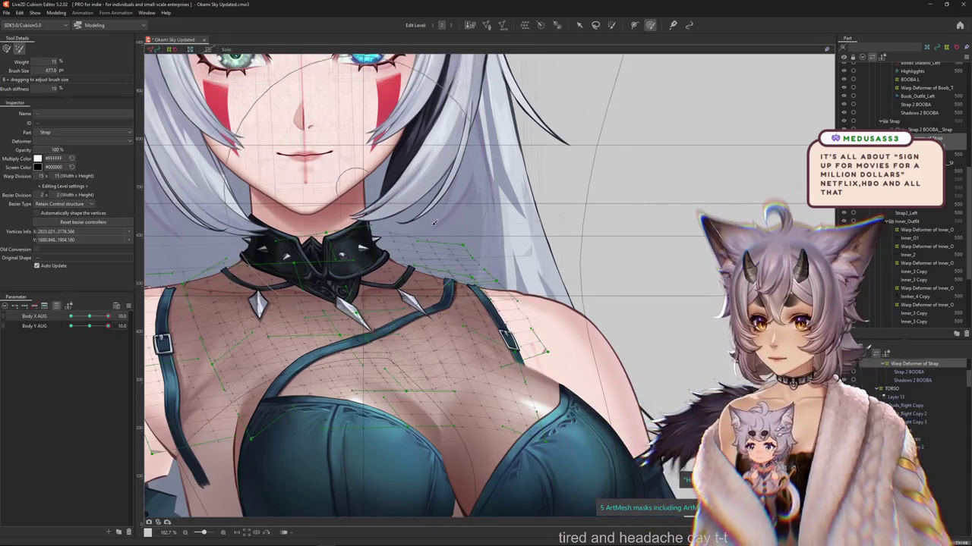
left_click_drag(468, 245, 539, 247)
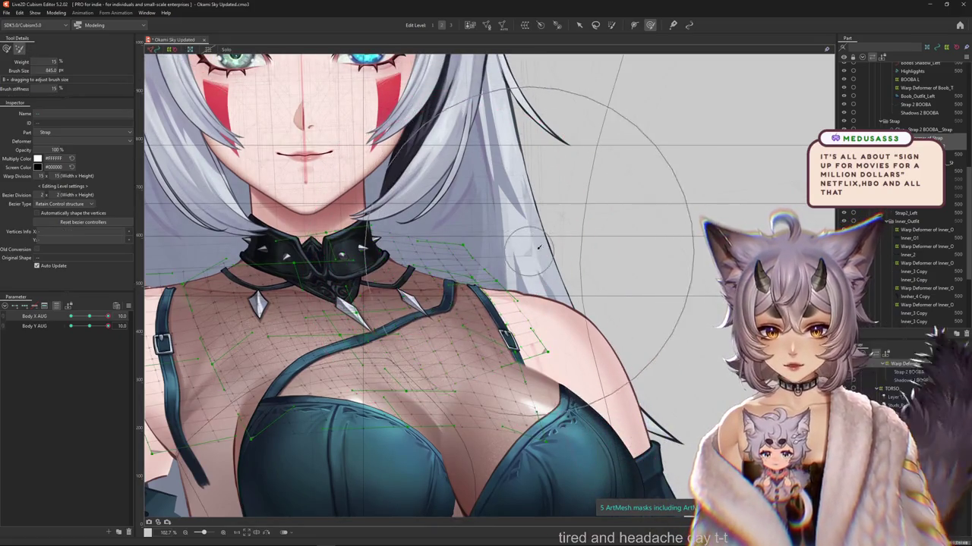
left_click_drag(577, 320, 524, 319)
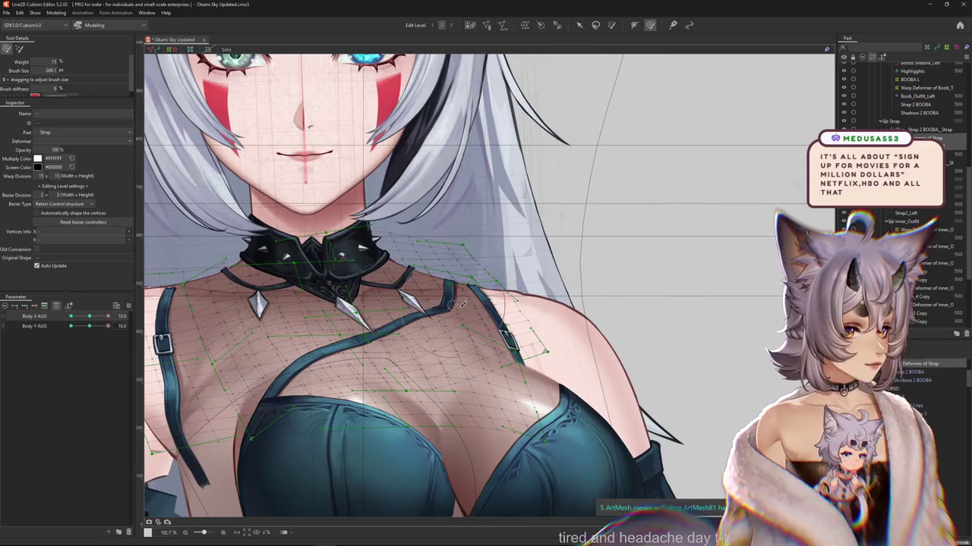
left_click_drag(462, 303, 418, 288)
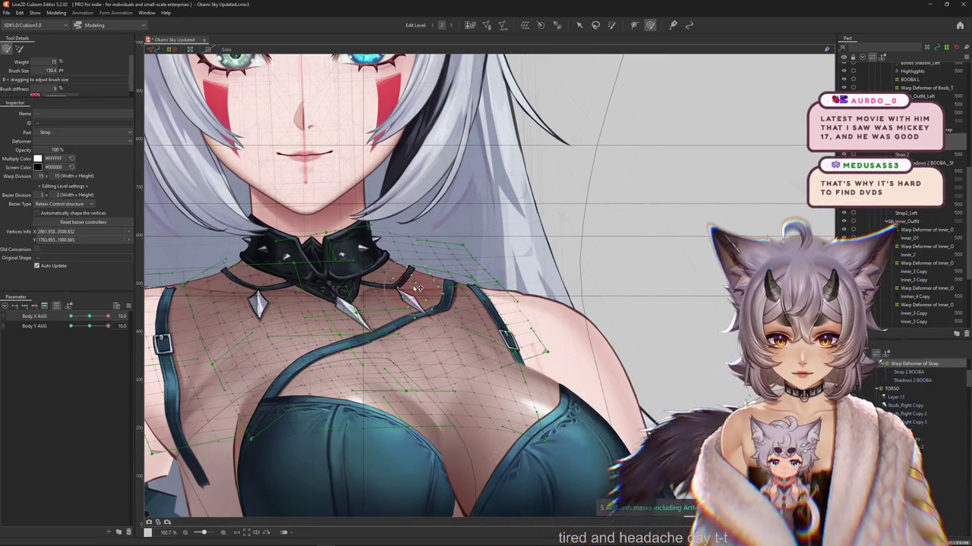
Hide the deformer mesh to check the strap and view the model at Body X/Y 0.
scroll(418, 289, "down", 2)
scroll(432, 293, "down", 2)
scroll(448, 295, "up", 1)
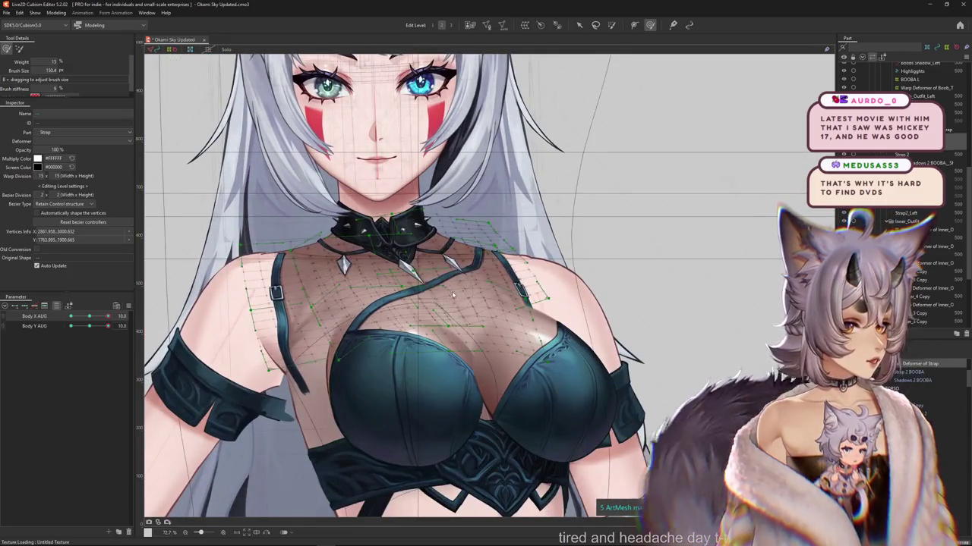
key("Escape")
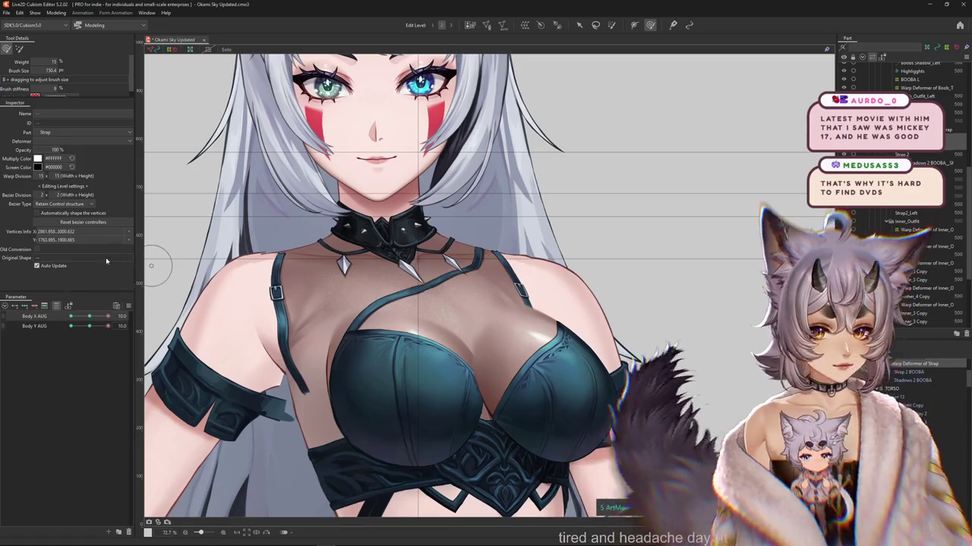
left_click_drag(157, 265, 201, 318)
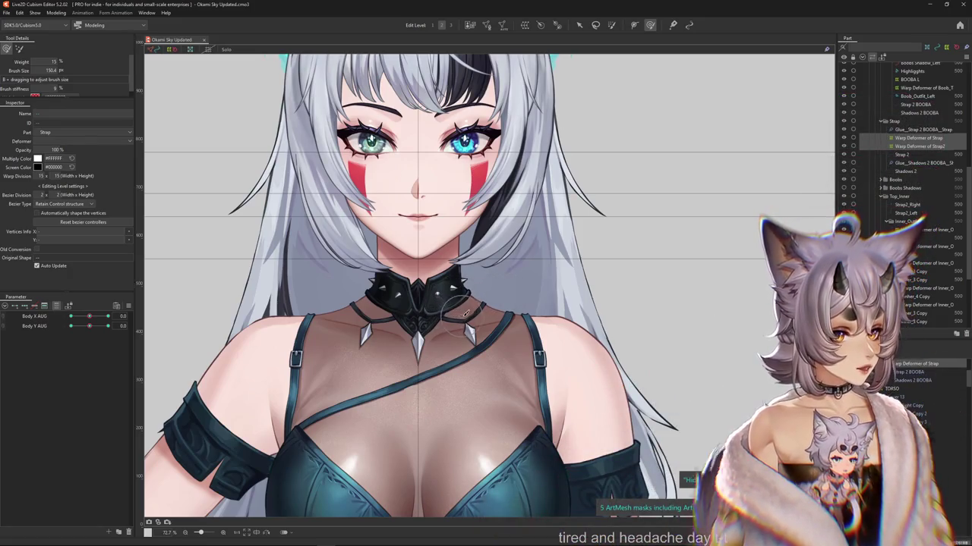
scroll(545, 308, "down", 2)
scroll(517, 367, "down", 3)
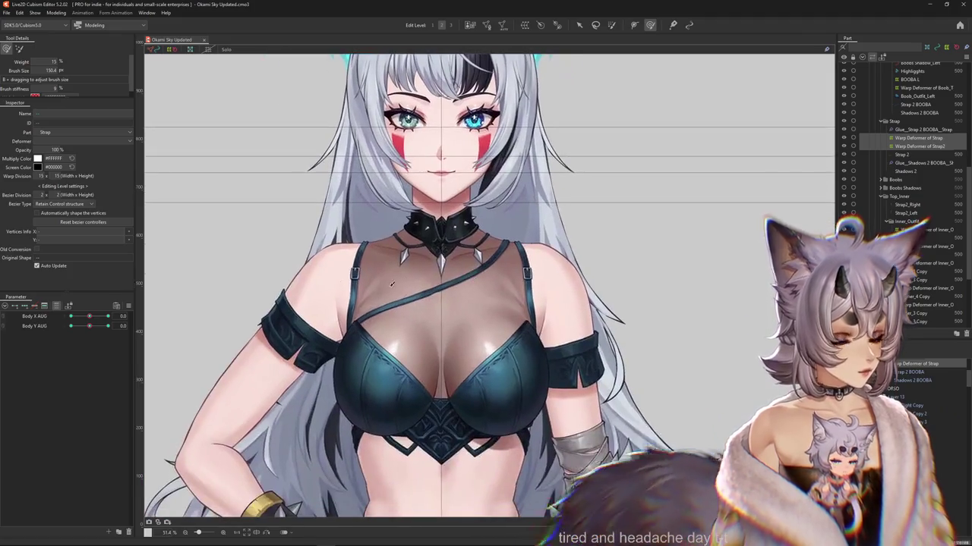